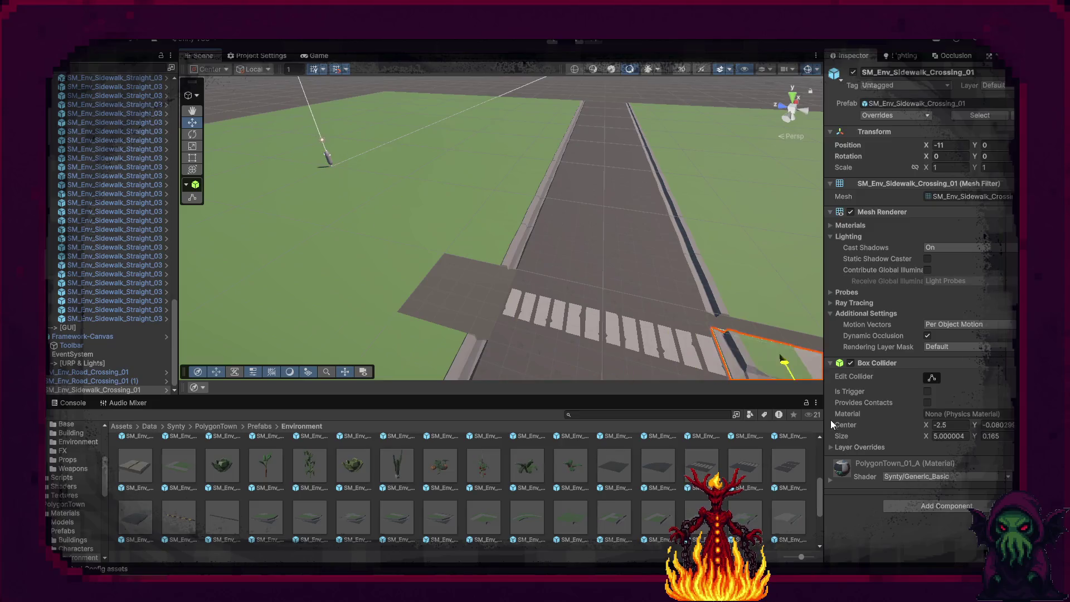
# Move the sidewalk crossing piece to the road corner and put it on the Ground layer.
pyautogui.moveTo(620, 299)
pyautogui.mouseDown()
pyautogui.moveTo(754, 330)
pyautogui.moveTo(674, 328)
pyautogui.moveTo(674, 343)
pyautogui.mouseUp()
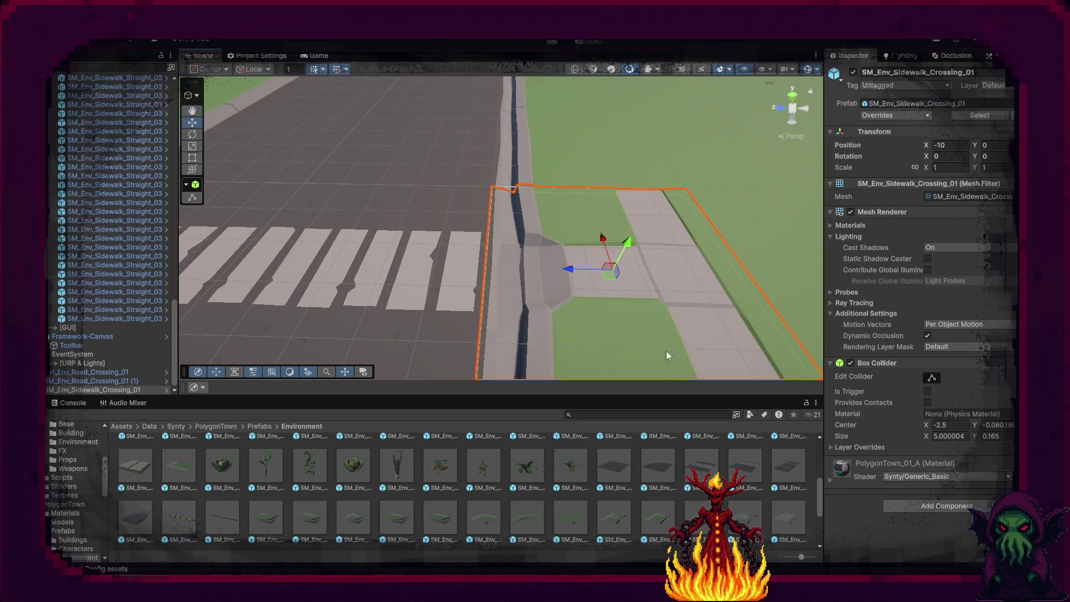
pyautogui.scroll(-3, 529, 498)
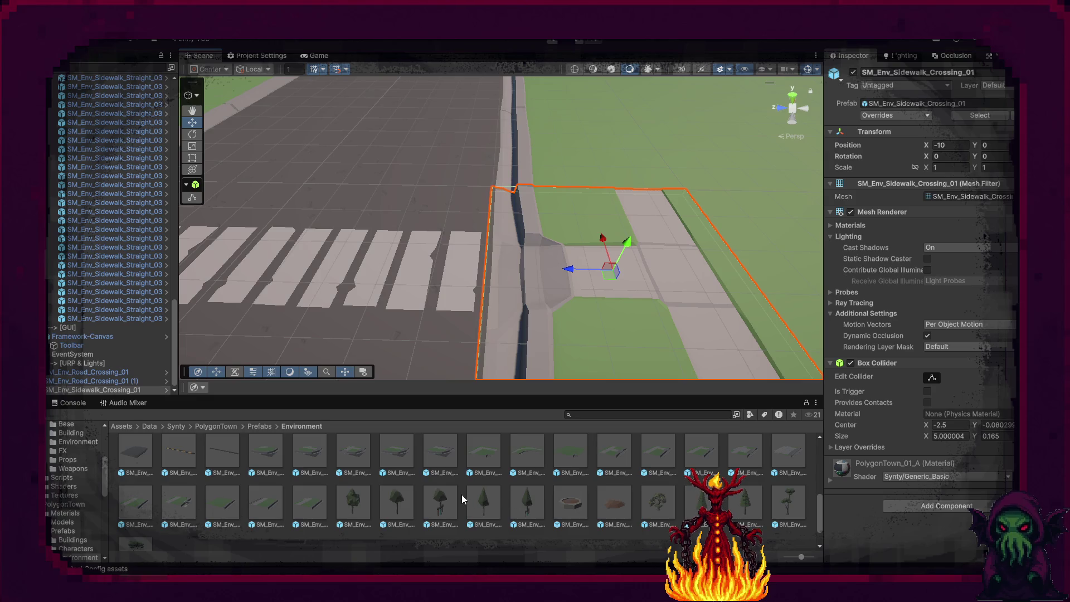
pyautogui.click(993, 85)
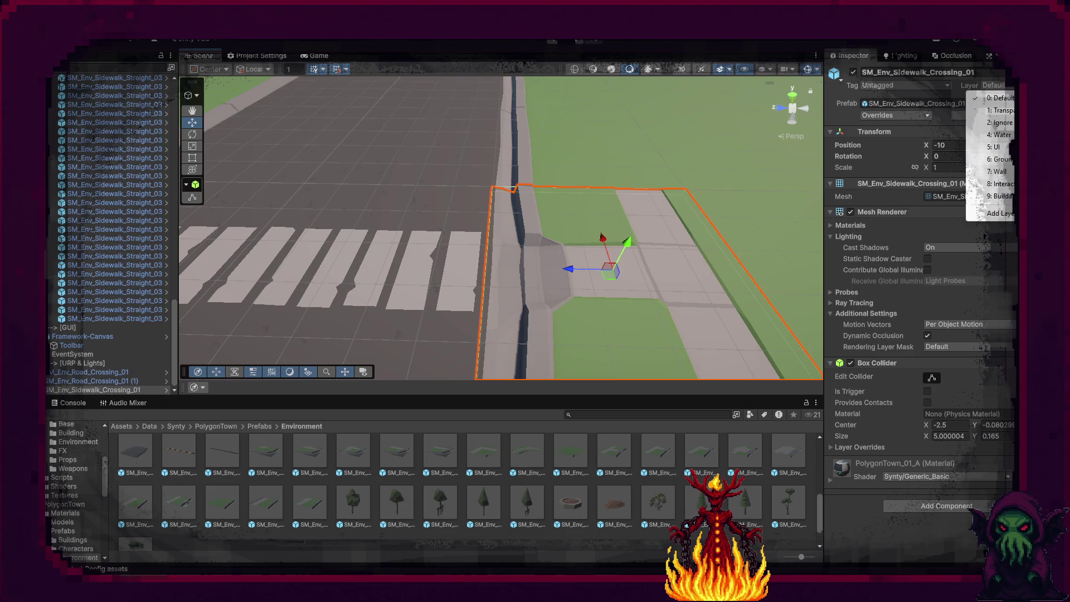
pyautogui.click(998, 159)
pyautogui.scroll(-5, 684, 294)
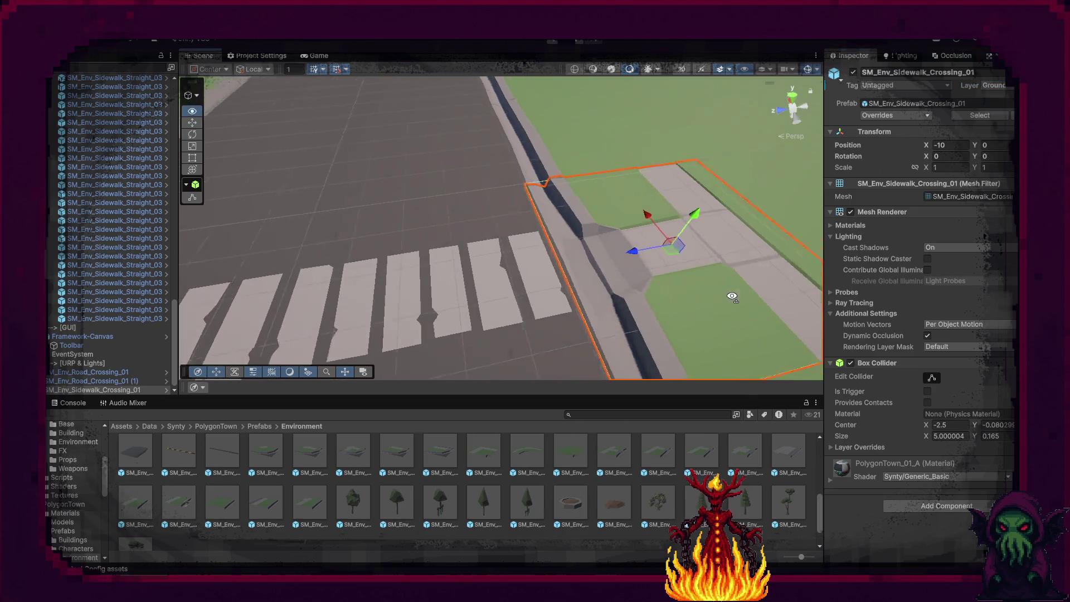
# Duplicate the crossing piece onto the opposite side of the road and rotate it 180° in Y.
pyautogui.hotkey('ctrl', 'd')
pyautogui.moveTo(628, 271)
pyautogui.mouseDown()
pyautogui.moveTo(249, 287)
pyautogui.moveTo(446, 301)
pyautogui.moveTo(674, 296)
pyautogui.moveTo(277, 289)
pyautogui.moveTo(413, 322)
pyautogui.mouseUp()
pyautogui.press('e')
# Duplicate both crossing pieces and move the copies further along the road.
pyautogui.keyDown('shift'); pyautogui.click(446, 337); pyautogui.keyUp('shift')
pyautogui.press('w')
pyautogui.moveTo(430, 220)
pyautogui.mouseDown()
pyautogui.moveTo(467, 256)
pyautogui.moveTo(820, 206)
pyautogui.mouseUp()
pyautogui.hotkey('ctrl', 'd')
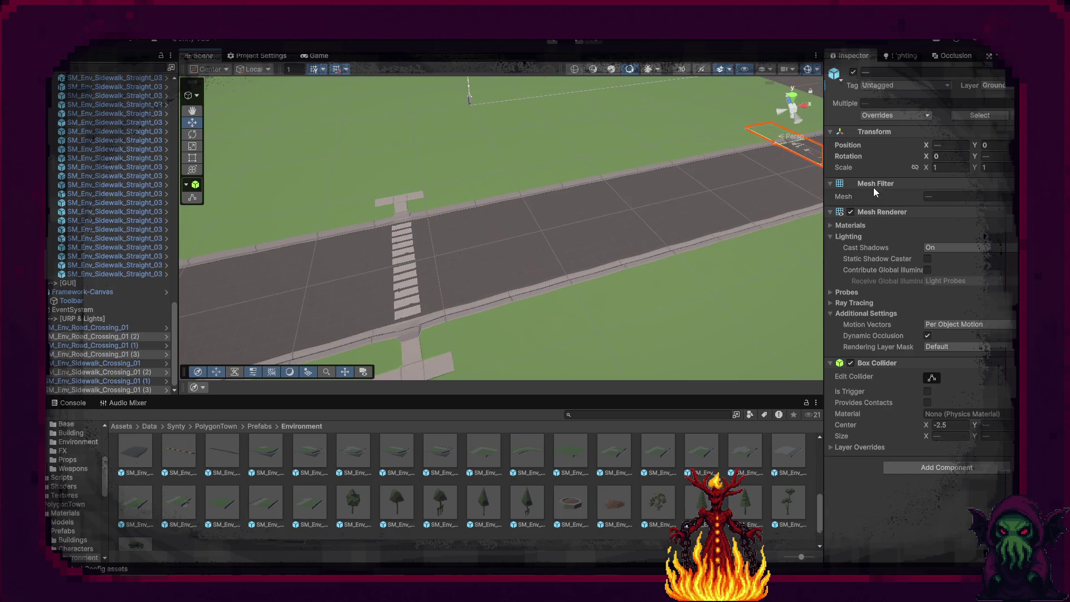
pyautogui.moveTo(457, 234)
pyautogui.mouseDown()
pyautogui.moveTo(644, 191)
pyautogui.moveTo(426, 262)
pyautogui.moveTo(485, 270)
pyautogui.mouseUp()
pyautogui.click(483, 268)
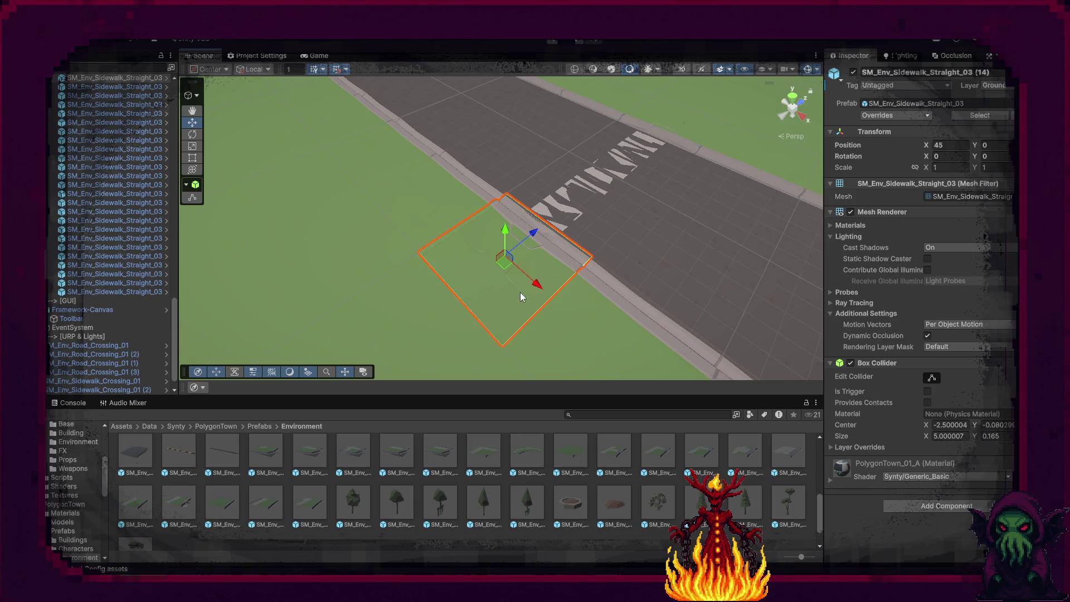
# Nudge a sidewalk tile one unit along X and delete the extra road crossing tile.
pyautogui.moveTo(531, 285)
pyautogui.mouseDown()
pyautogui.moveTo(453, 206)
pyautogui.moveTo(534, 291)
pyautogui.mouseUp()
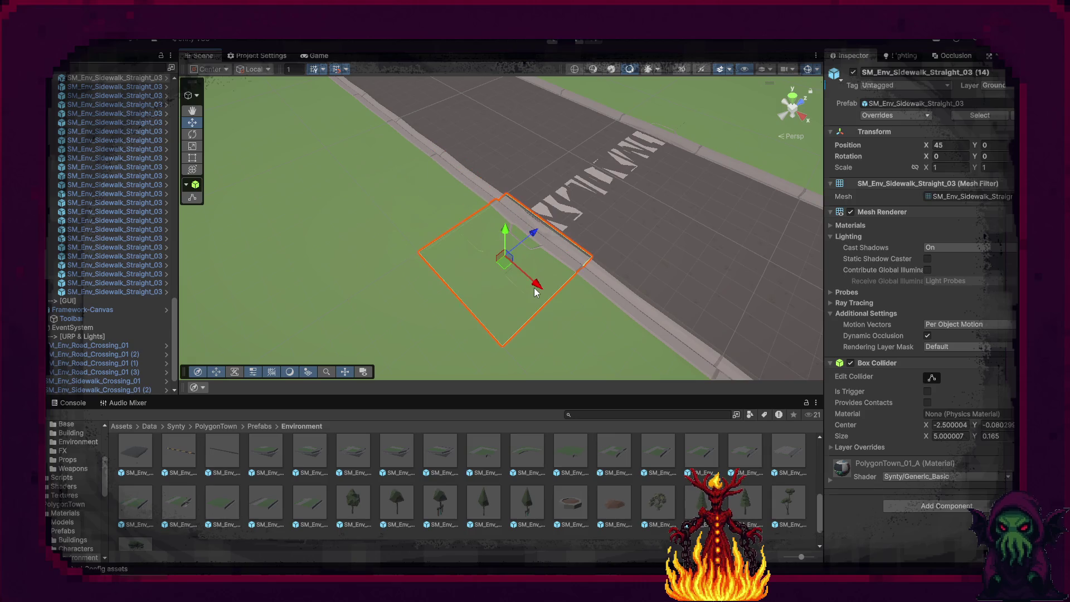
pyautogui.click(566, 239)
pyautogui.click(587, 236)
pyautogui.click(661, 189)
pyautogui.click(665, 177)
pyautogui.press('Delete')
# Slide the crosswalk tile SM_Env_Road_Crossing_01 (4) down the road to line up.
pyautogui.click(699, 132)
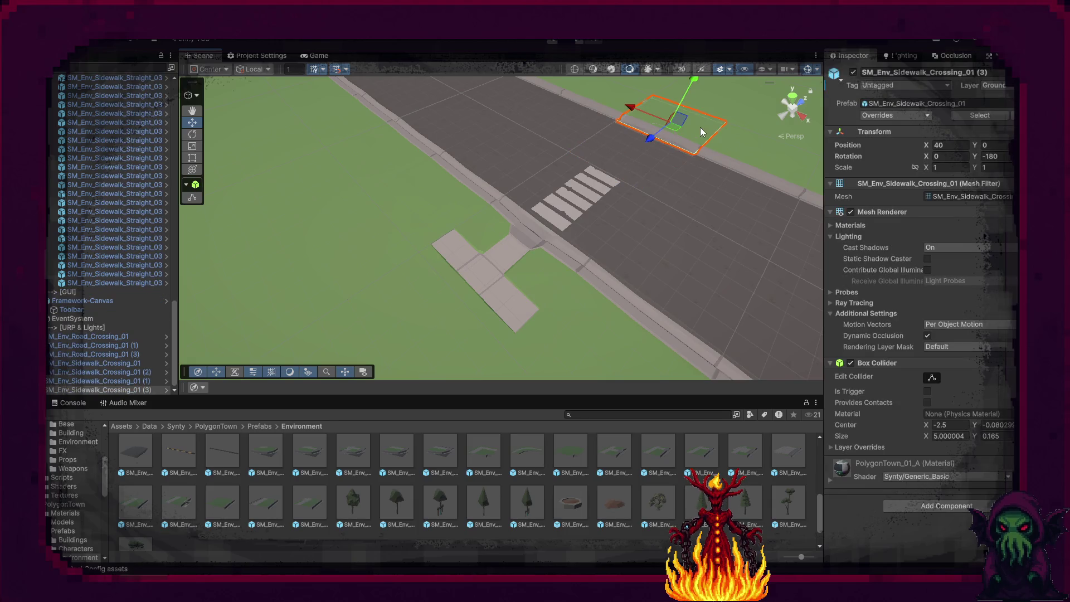
pyautogui.click(705, 130)
pyautogui.click(705, 129)
pyautogui.moveTo(705, 129)
pyautogui.mouseDown()
pyautogui.moveTo(556, 198)
pyautogui.moveTo(459, 210)
pyautogui.moveTo(375, 203)
pyautogui.moveTo(246, 236)
pyautogui.moveTo(420, 303)
pyautogui.mouseUp()
pyautogui.click(483, 302)
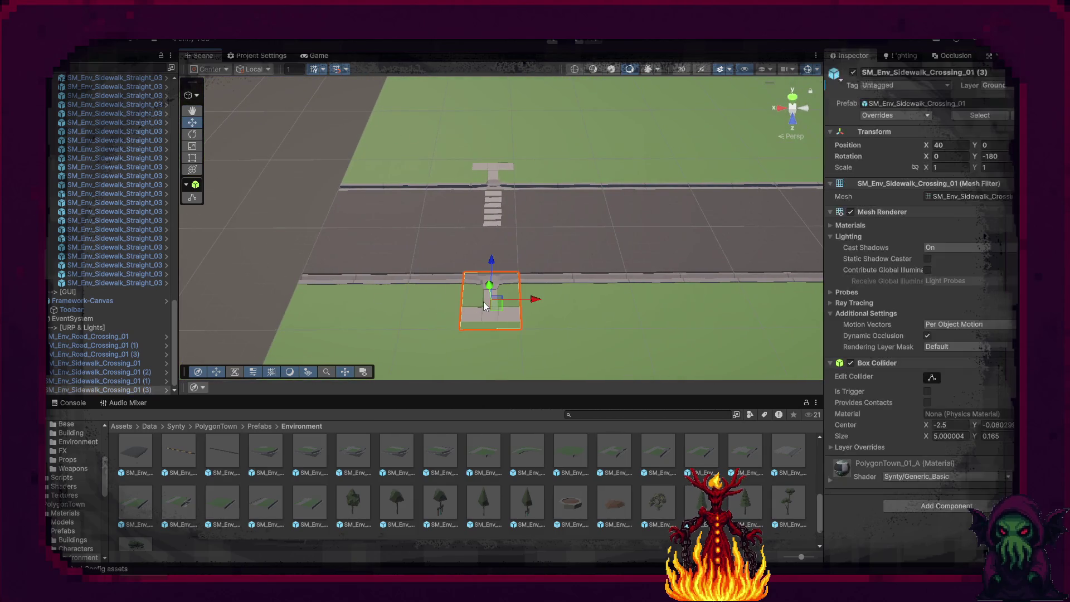
pyautogui.click(498, 244)
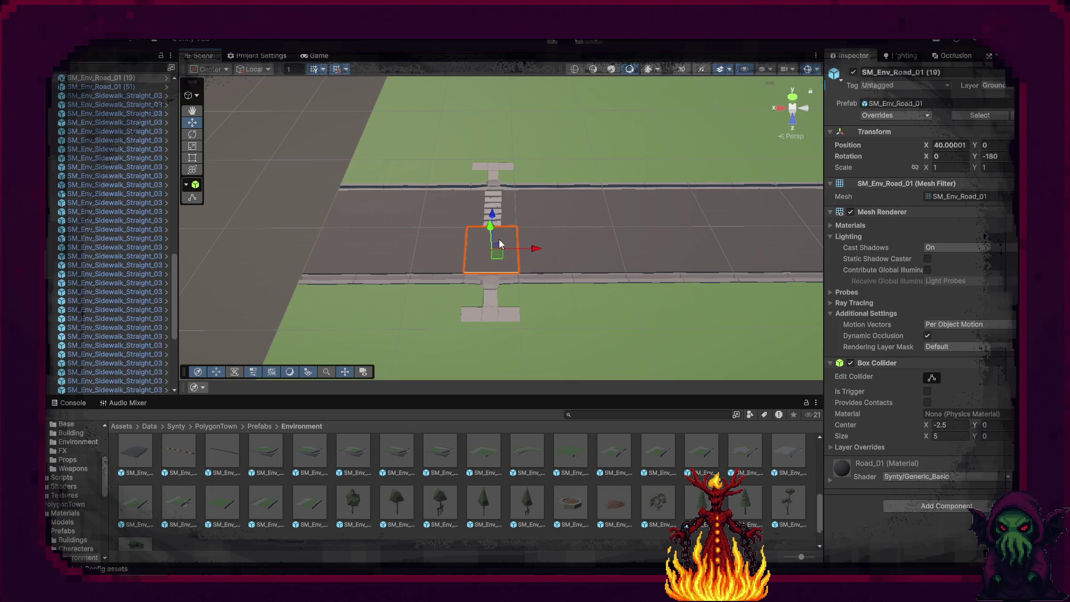
pyautogui.click(477, 244)
pyautogui.moveTo(492, 246); pyautogui.dragTo(489, 292)
# Delete the three sidewalk tiles beside the crossing to open a gap.
pyautogui.click(301, 230)
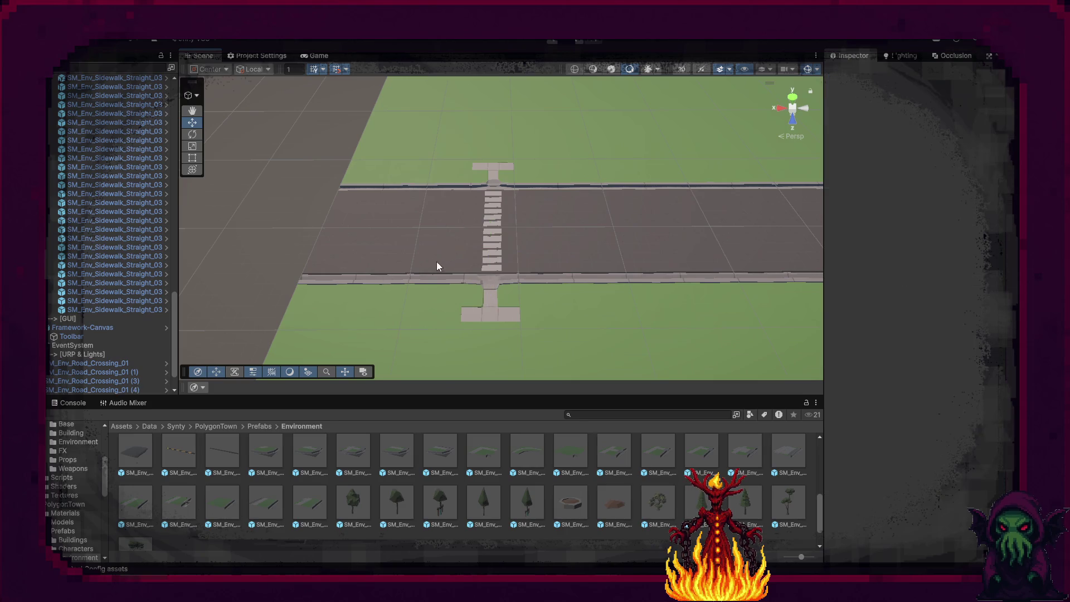
pyautogui.moveTo(433, 263); pyautogui.dragTo(414, 292)
pyautogui.moveTo(513, 298)
pyautogui.mouseDown()
pyautogui.moveTo(484, 277)
pyautogui.moveTo(553, 291)
pyautogui.moveTo(541, 283)
pyautogui.mouseUp()
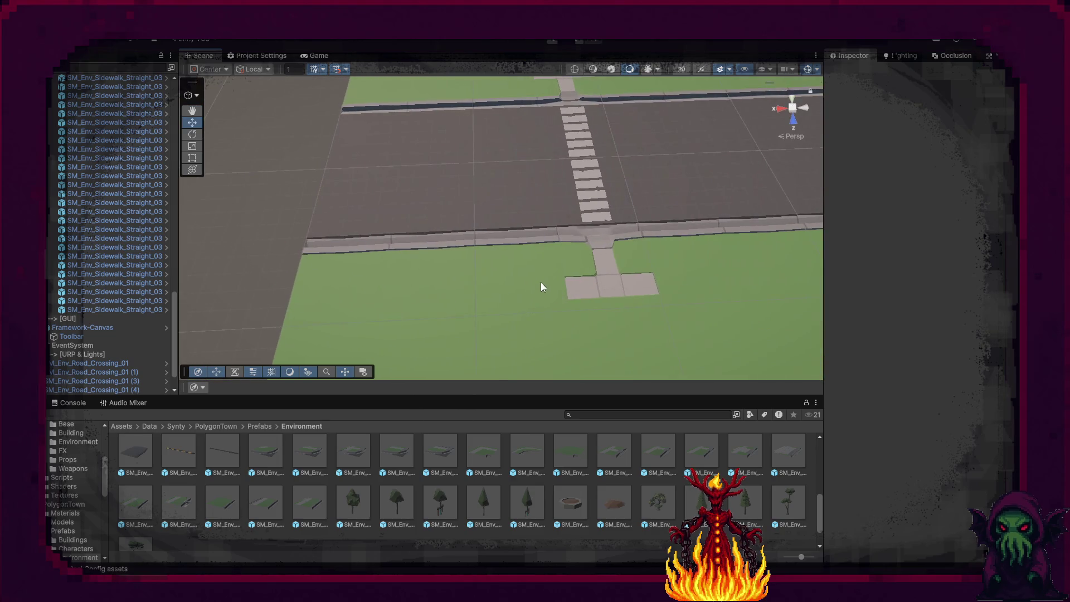
pyautogui.click(540, 282)
pyautogui.keyDown('shift'); pyautogui.click(426, 280); pyautogui.keyUp('shift')
pyautogui.keyDown('shift'); pyautogui.click(367, 279); pyautogui.keyUp('shift')
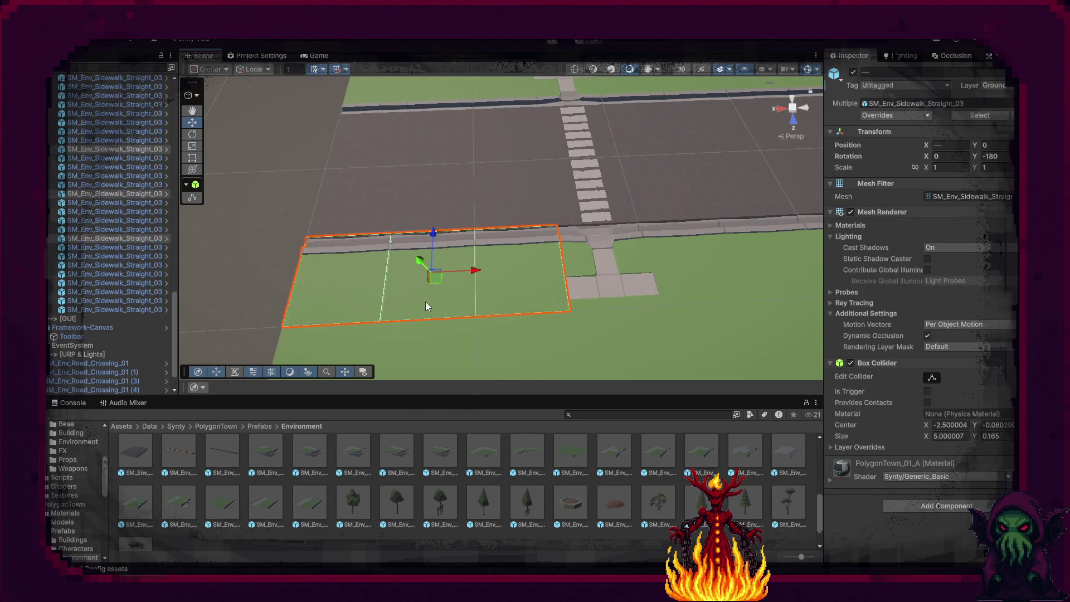
pyautogui.press('Delete')
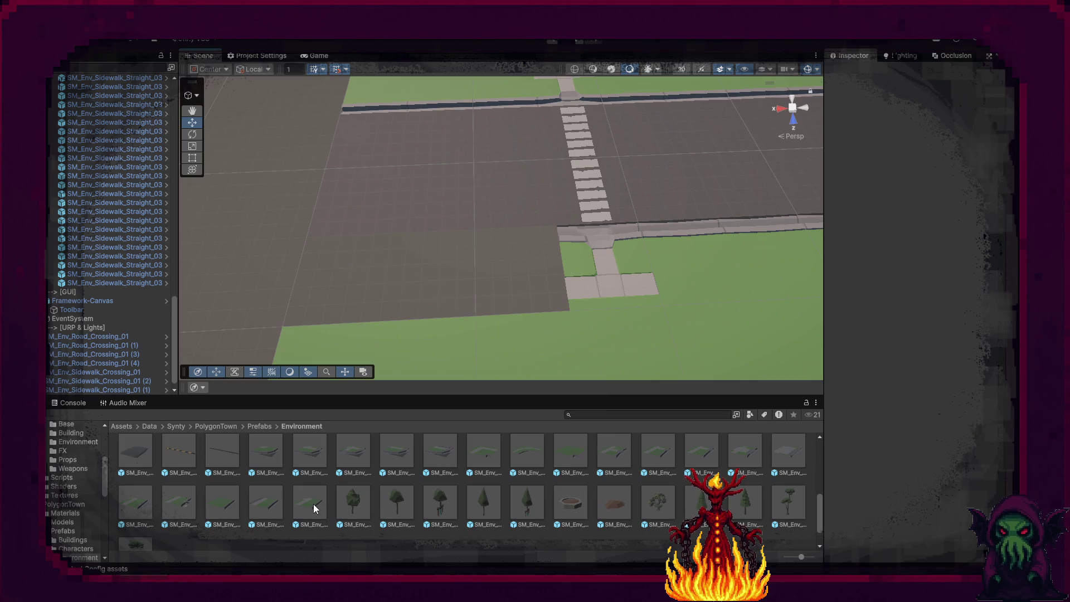
pyautogui.click(272, 504)
# Place a SM_Env_Sidewalk_Straight_01 tile, discarding the Straight_04 and Straight_02 tiles tried first.
pyautogui.moveTo(272, 503)
pyautogui.mouseDown()
pyautogui.moveTo(385, 319)
pyautogui.moveTo(475, 315)
pyautogui.moveTo(446, 367)
pyautogui.mouseUp()
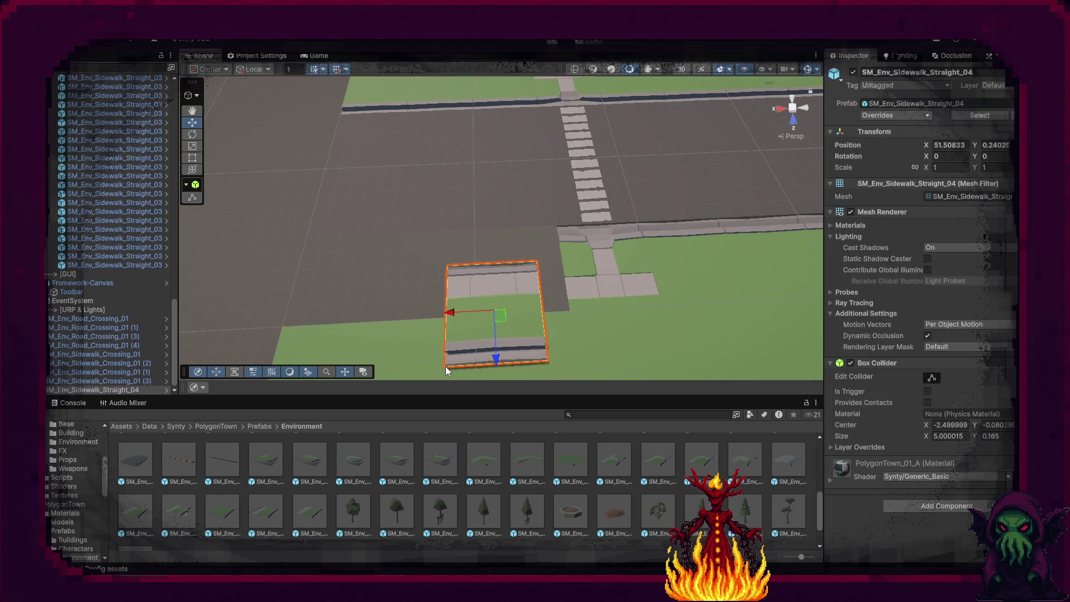
pyautogui.press('Delete')
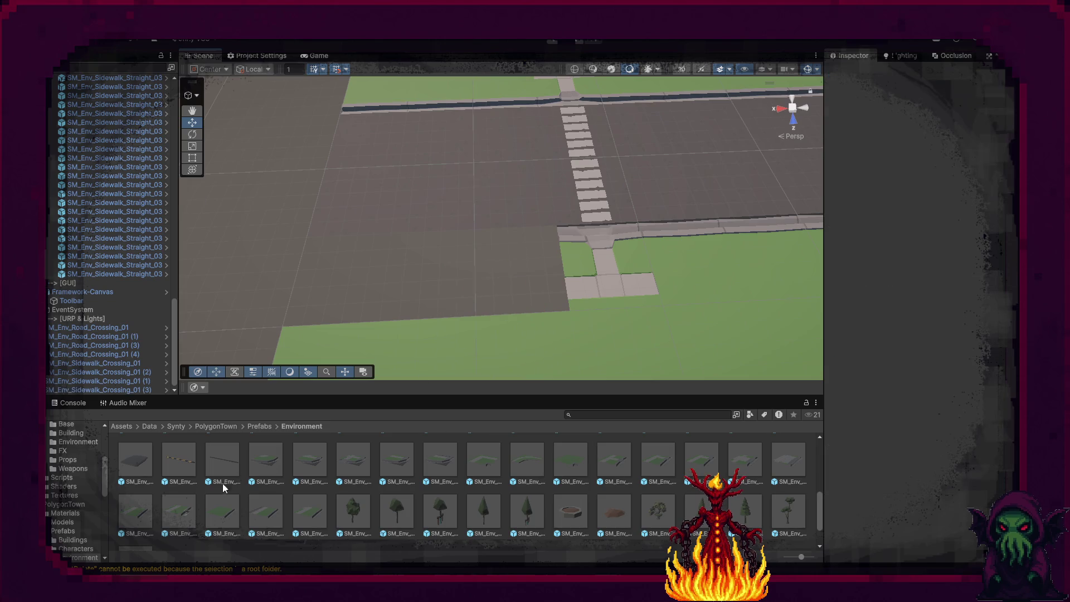
pyautogui.moveTo(207, 492); pyautogui.dragTo(430, 322)
pyautogui.moveTo(156, 524)
pyautogui.mouseDown()
pyautogui.moveTo(347, 346)
pyautogui.moveTo(302, 320)
pyautogui.mouseUp()
pyautogui.click(503, 272)
pyautogui.press('Delete')
pyautogui.click(399, 273)
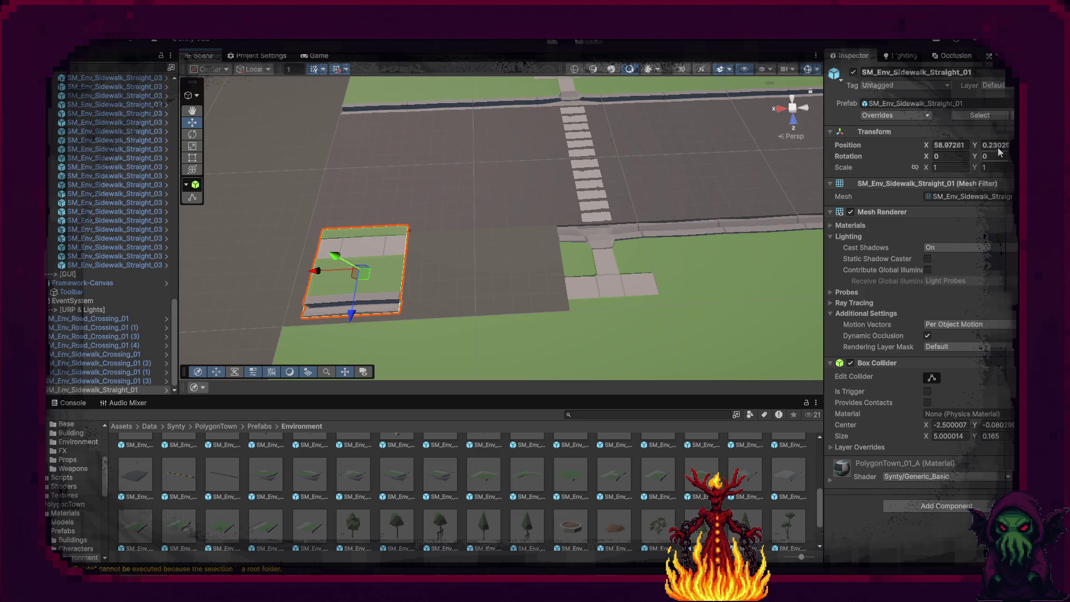
# Reset the Straight_01 tile's transform to the origin and set its layer to Ground.
pyautogui.rightClick(944, 138)
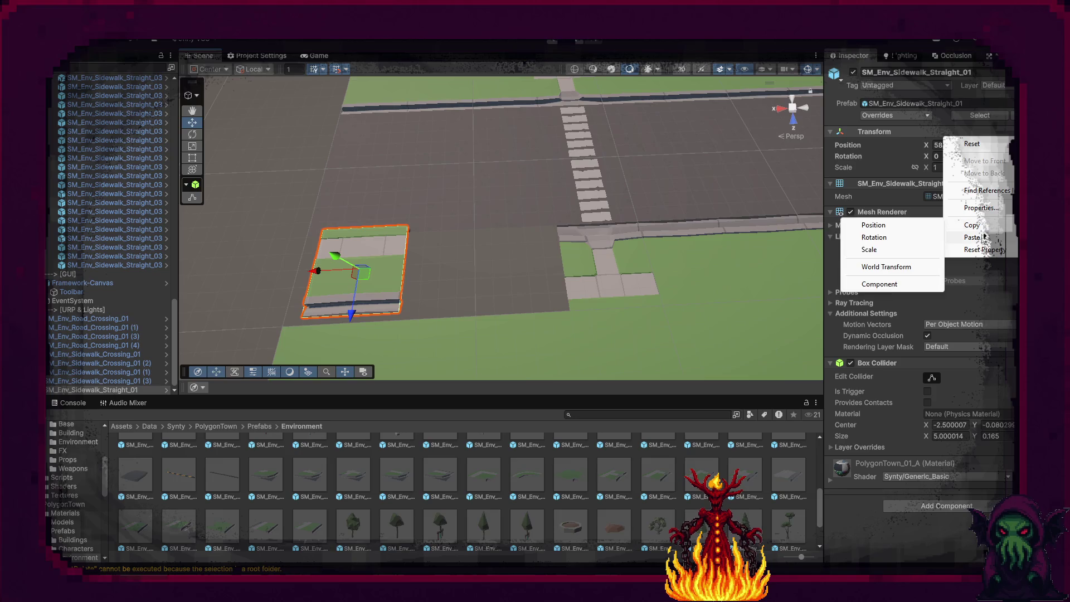
pyautogui.click(972, 144)
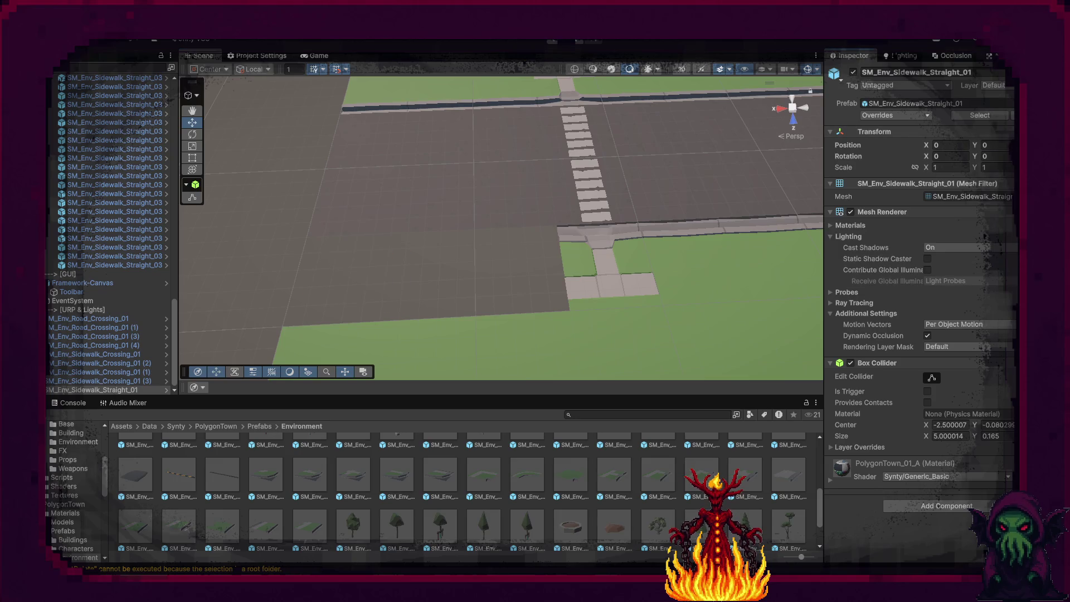
pyautogui.click(994, 86)
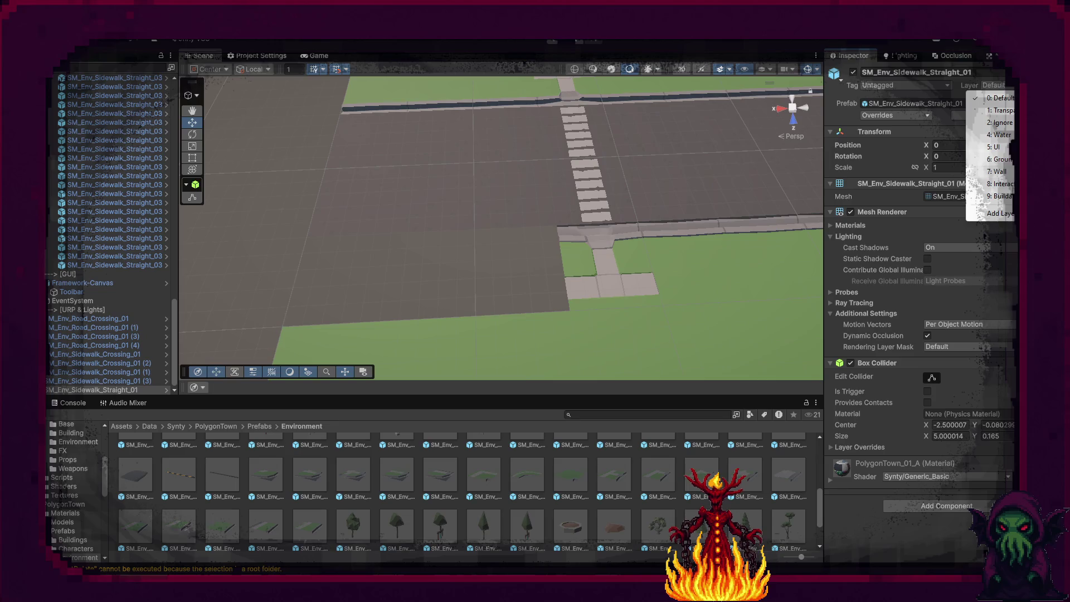
pyautogui.click(997, 159)
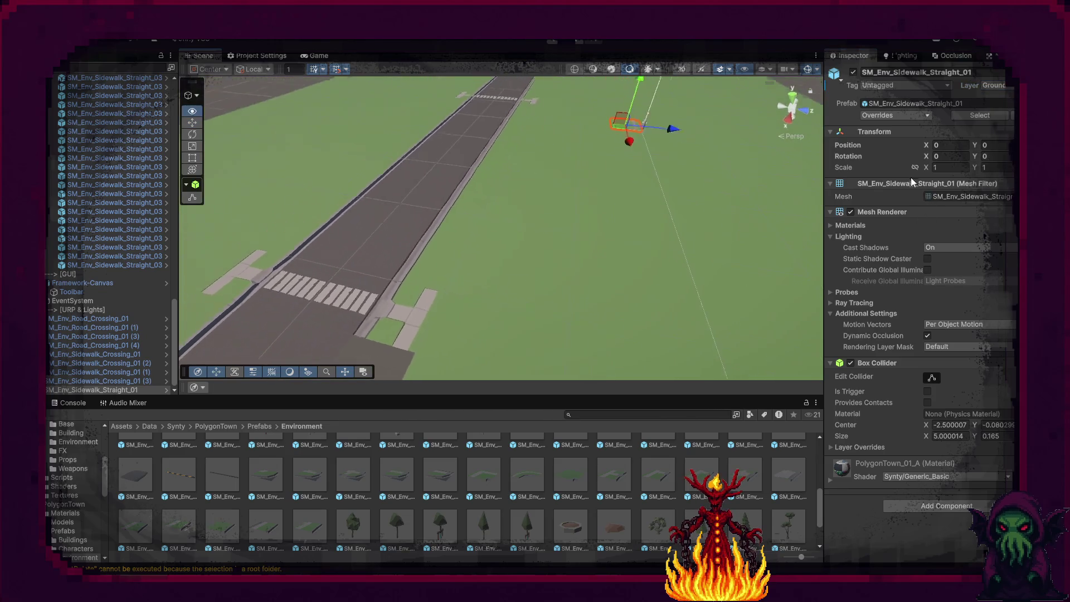
# Rotate the sidewalk tile 180° in Y and position it at X 45 beside the crossing.
pyautogui.moveTo(630, 136)
pyautogui.mouseDown()
pyautogui.moveTo(335, 329)
pyautogui.moveTo(372, 362)
pyautogui.mouseUp()
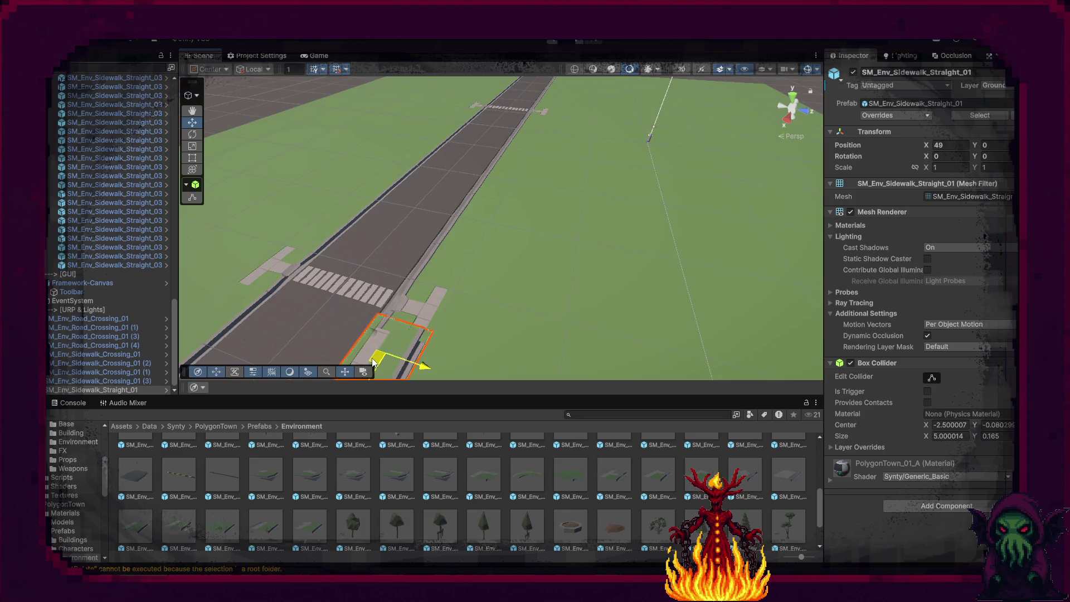
pyautogui.press('f')
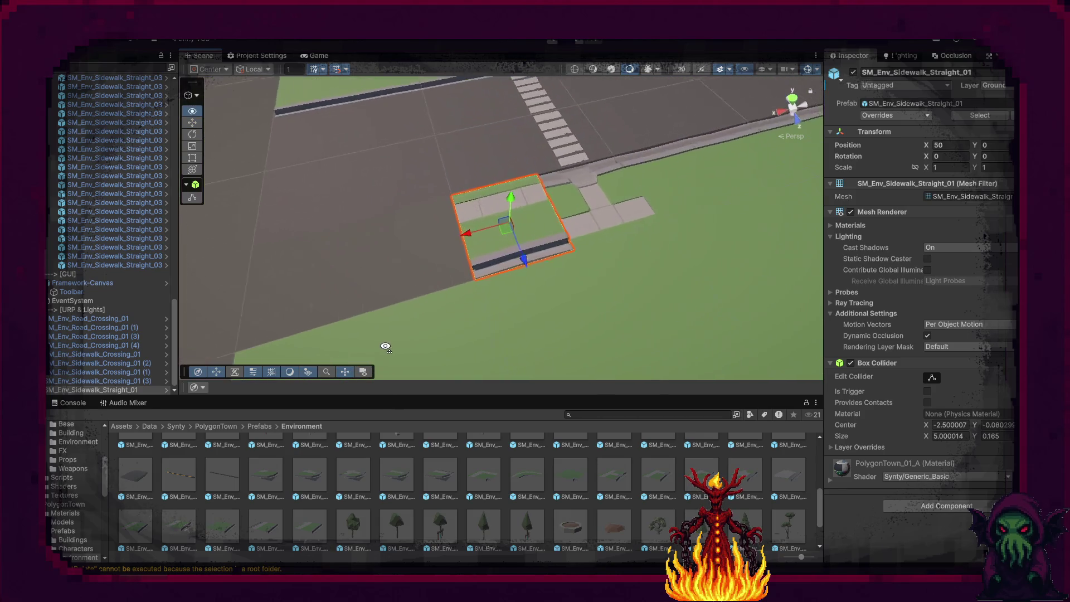
pyautogui.click(995, 156)
pyautogui.write('180')
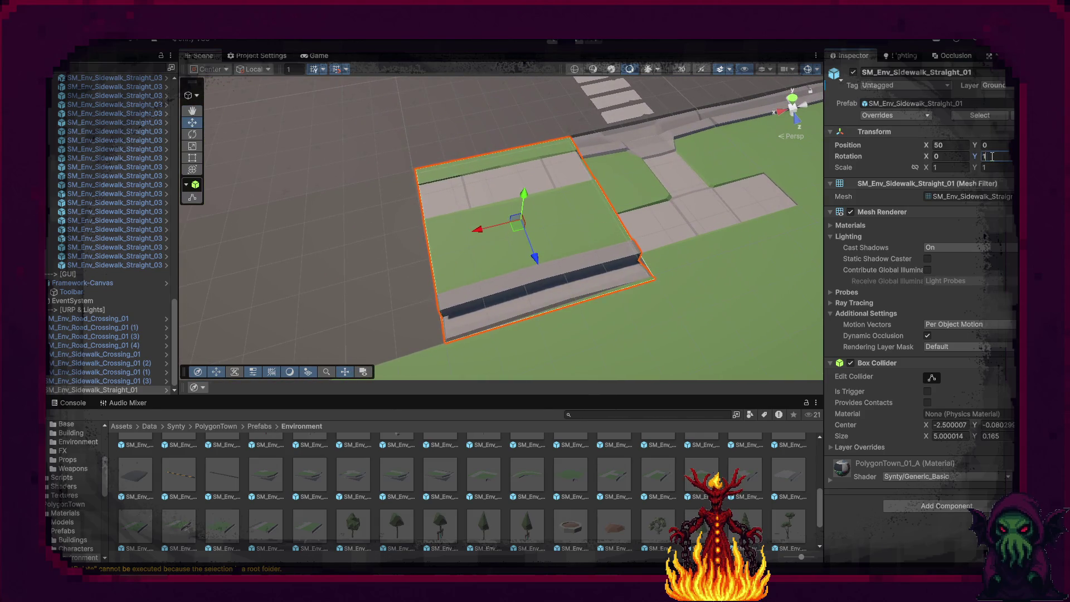
pyautogui.press('Return')
pyautogui.press('f')
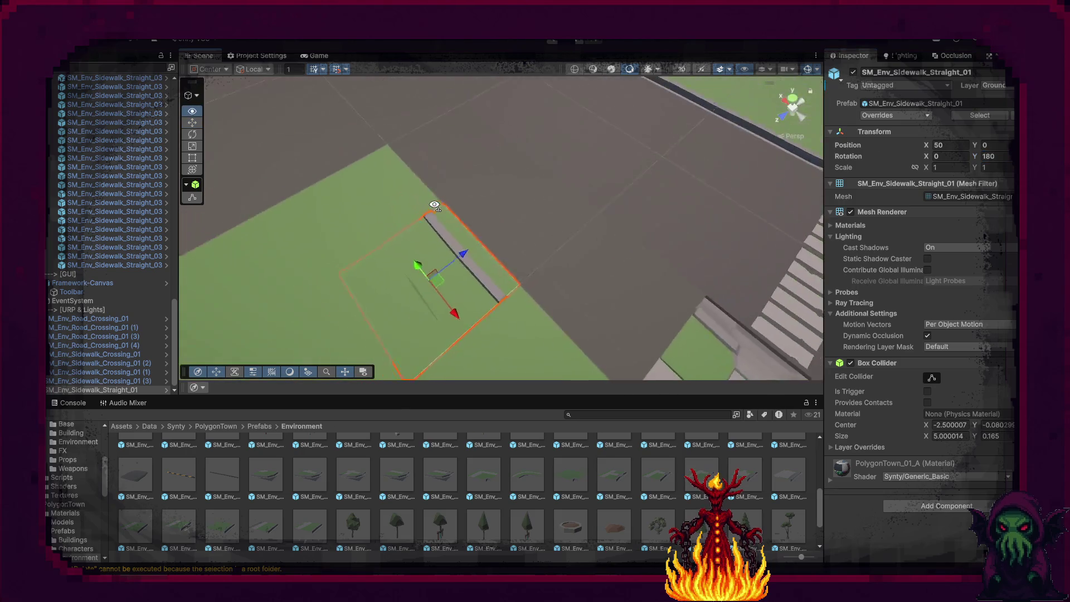
pyautogui.moveTo(450, 289); pyautogui.dragTo(612, 304)
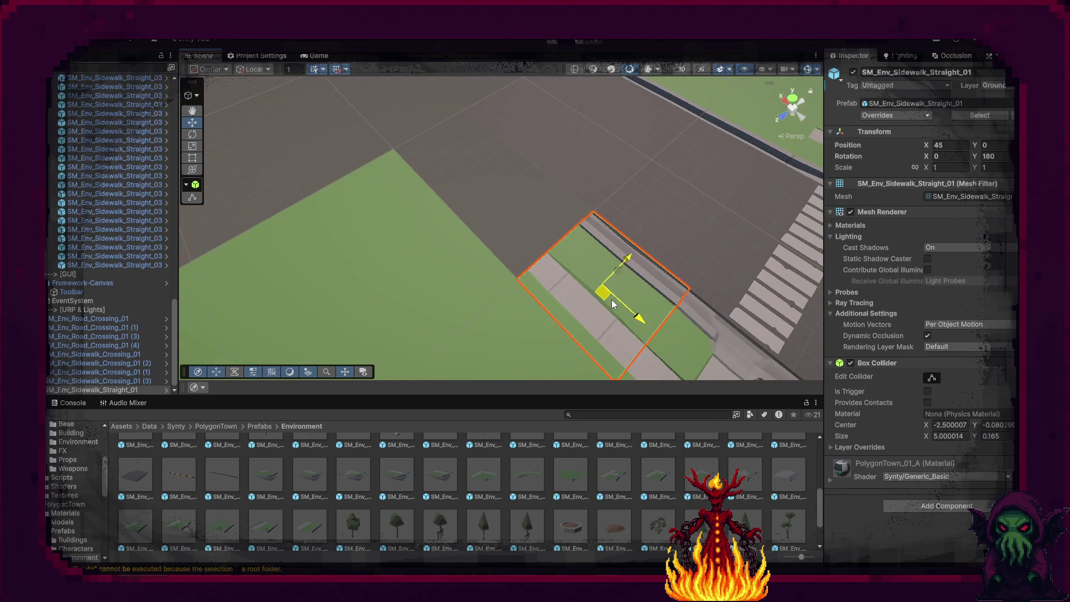
# Duplicate the tile twice, placing the copies along X up to X 55.
pyautogui.hotkey('ctrl', 'd')
pyautogui.moveTo(620, 287)
pyautogui.mouseDown()
pyautogui.moveTo(563, 279)
pyautogui.moveTo(470, 192)
pyautogui.moveTo(650, 229)
pyautogui.moveTo(690, 223)
pyautogui.moveTo(524, 233)
pyautogui.mouseUp()
pyautogui.hotkey('ctrl', 'd')
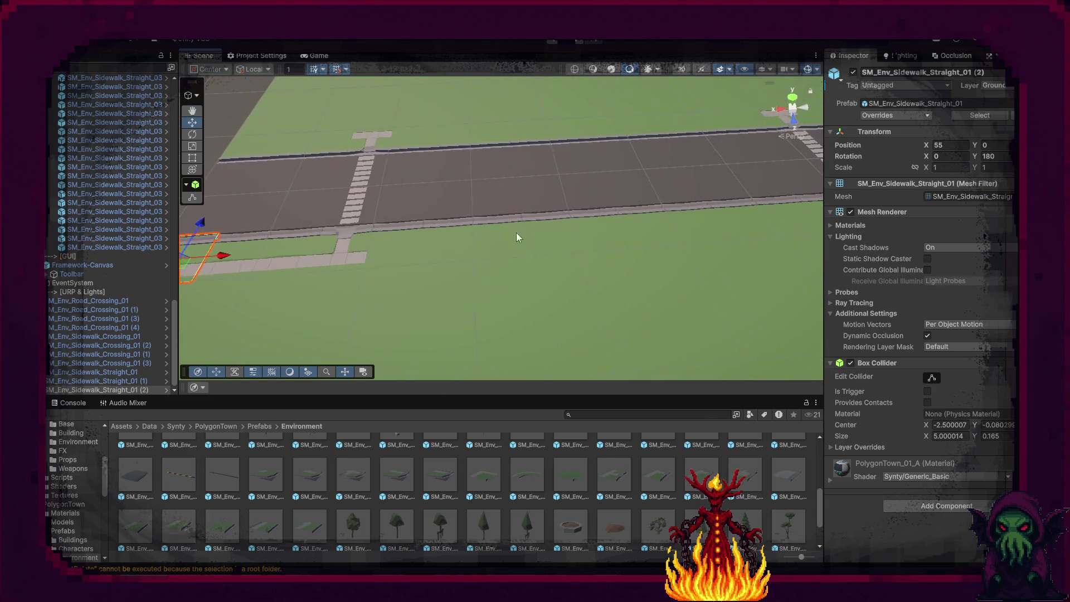
# Move several selected sidewalk tiles into the gap and duplicate them to continue the sidewalk.
pyautogui.moveTo(415, 244)
pyautogui.mouseDown()
pyautogui.moveTo(748, 222)
pyautogui.moveTo(654, 179)
pyautogui.mouseUp()
pyautogui.moveTo(725, 132); pyautogui.dragTo(762, 109)
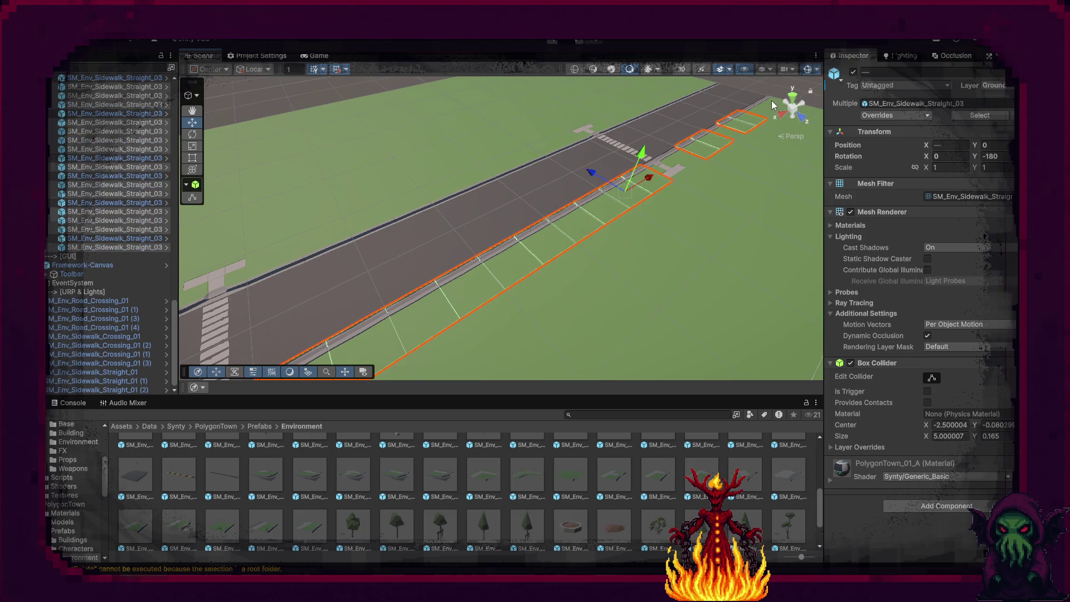
pyautogui.scroll(-3, 767, 117)
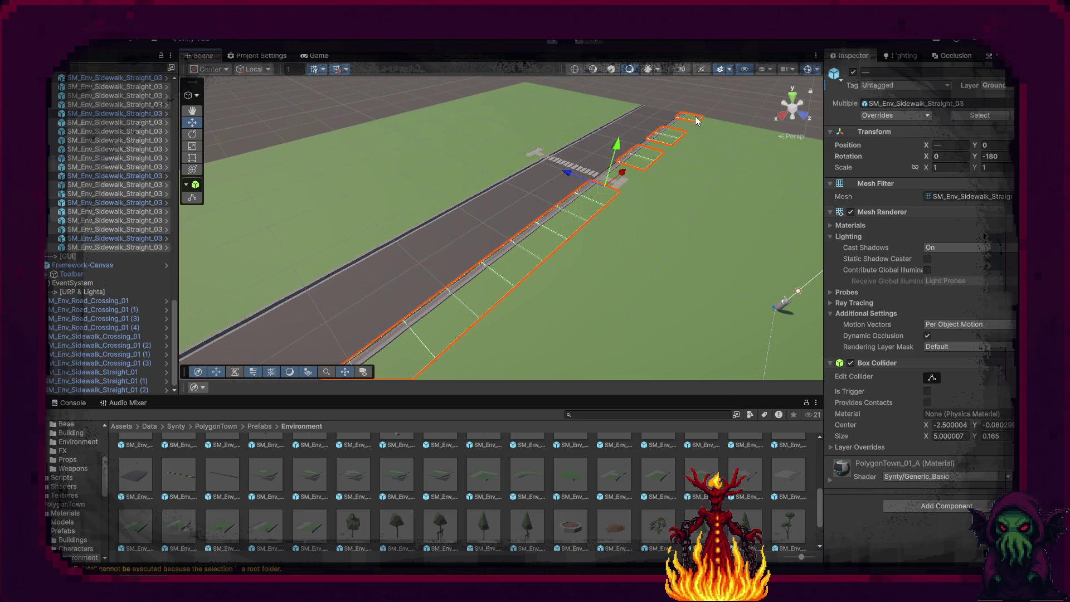
pyautogui.click(683, 127)
pyautogui.moveTo(683, 127); pyautogui.dragTo(485, 243)
pyautogui.click(326, 235)
pyautogui.keyDown('shift'); pyautogui.click(262, 225); pyautogui.keyUp('shift')
pyautogui.keyDown('shift'); pyautogui.click(239, 215); pyautogui.keyUp('shift')
pyautogui.moveTo(315, 227)
pyautogui.mouseDown()
pyautogui.moveTo(852, 265)
pyautogui.moveTo(664, 252)
pyautogui.mouseUp()
pyautogui.hotkey('ctrl', 'd')
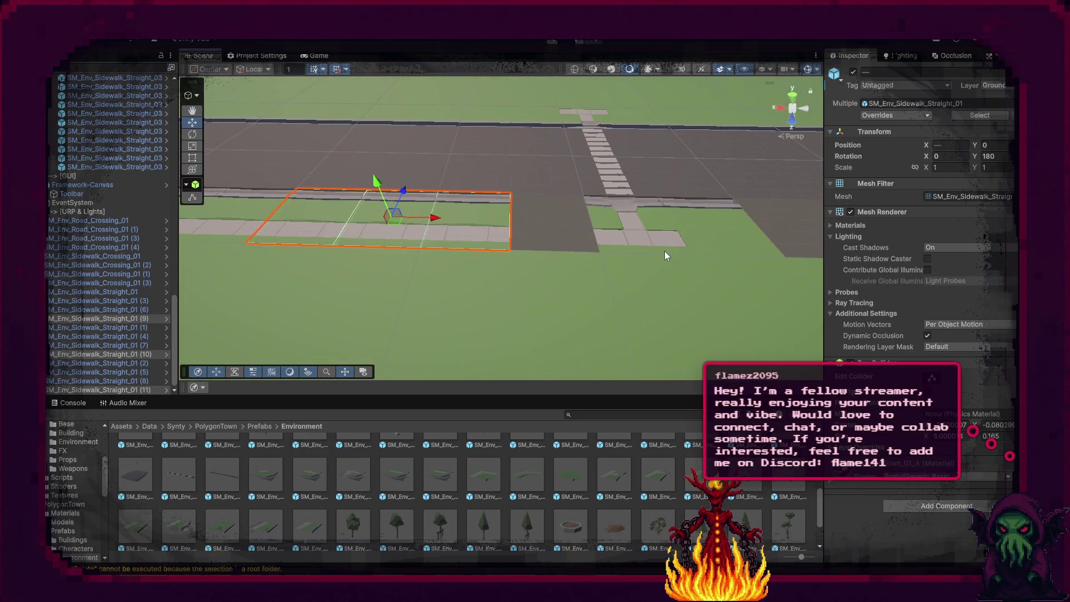
# Duplicate sidewalk tiles and slide the copies along to extend the row.
pyautogui.click(479, 228)
pyautogui.hotkey('ctrl', 'd')
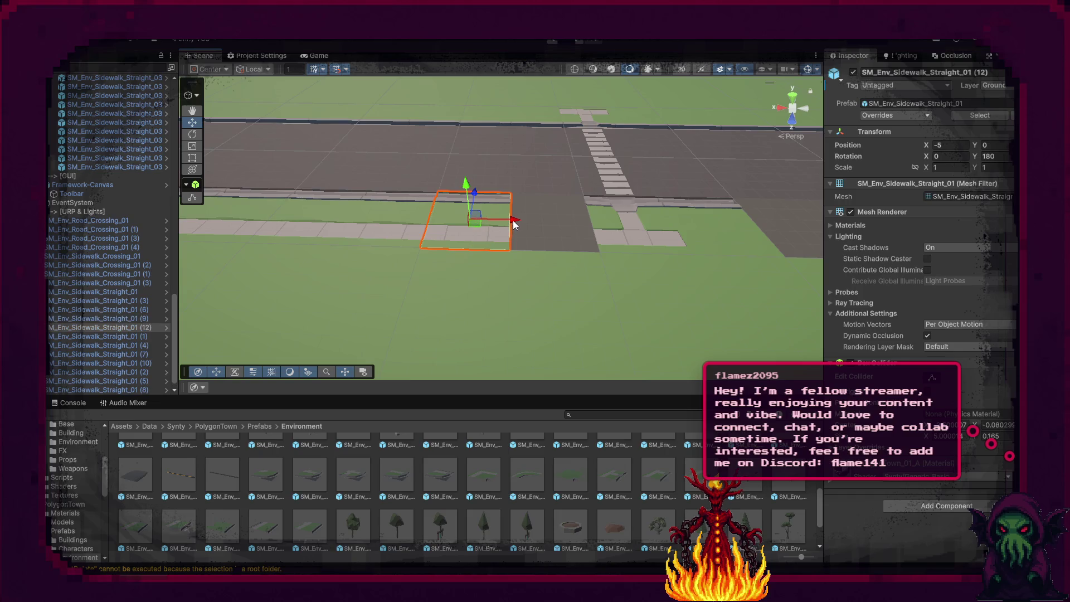
pyautogui.moveTo(513, 221); pyautogui.dragTo(599, 230)
pyautogui.keyDown('ctrl'); pyautogui.click(493, 233); pyautogui.keyUp('ctrl')
pyautogui.keyDown('ctrl'); pyautogui.click(390, 230); pyautogui.keyUp('ctrl')
pyautogui.moveTo(390, 230); pyautogui.dragTo(463, 242)
pyautogui.keyDown('ctrl'); pyautogui.click(299, 229); pyautogui.keyUp('ctrl')
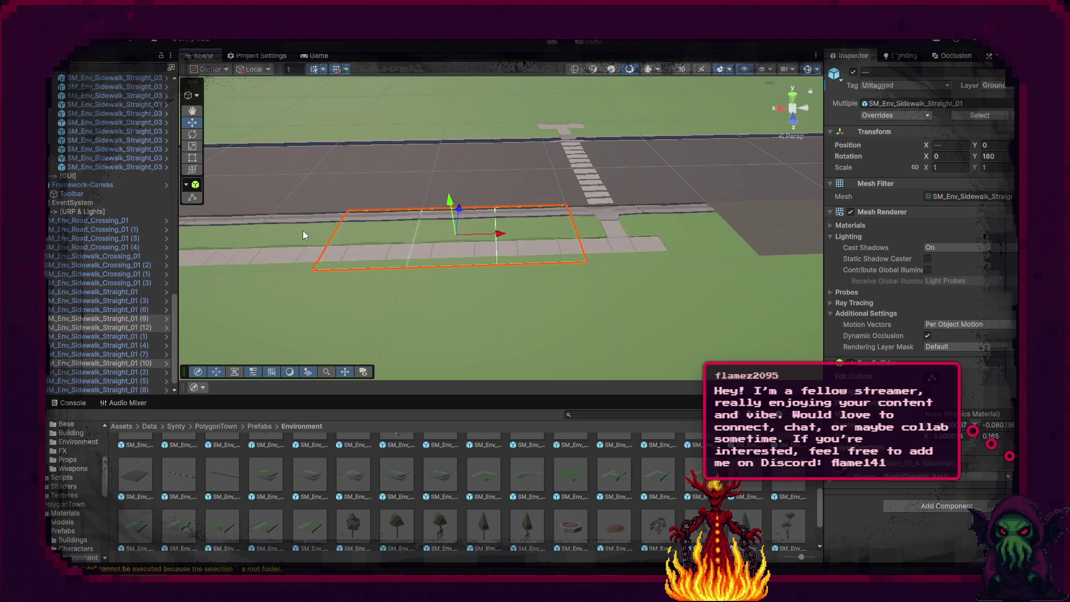
pyautogui.hotkey('ctrl', 'd')
pyautogui.moveTo(500, 234)
pyautogui.mouseDown()
pyautogui.moveTo(851, 238)
pyautogui.moveTo(607, 271)
pyautogui.moveTo(591, 287)
pyautogui.moveTo(578, 246)
pyautogui.mouseUp()
# Duplicate a sidewalk tile twice, moving the copies along the sidewalk to X -20 and beyond.
pyautogui.click(472, 262)
pyautogui.moveTo(473, 265); pyautogui.dragTo(625, 235)
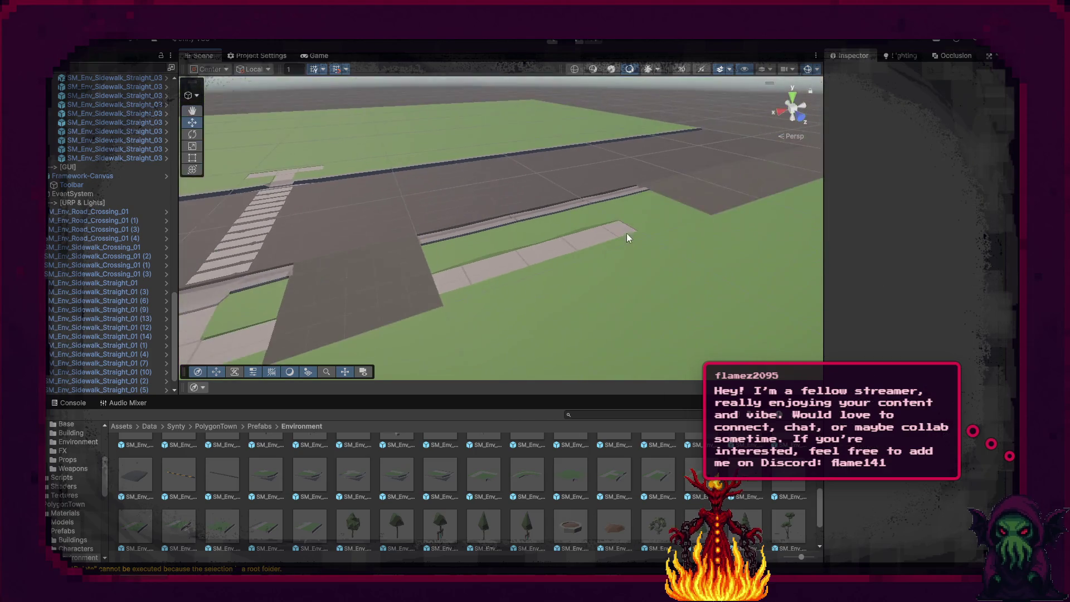
pyautogui.hotkey('ctrl', 'z')
pyautogui.click(513, 253)
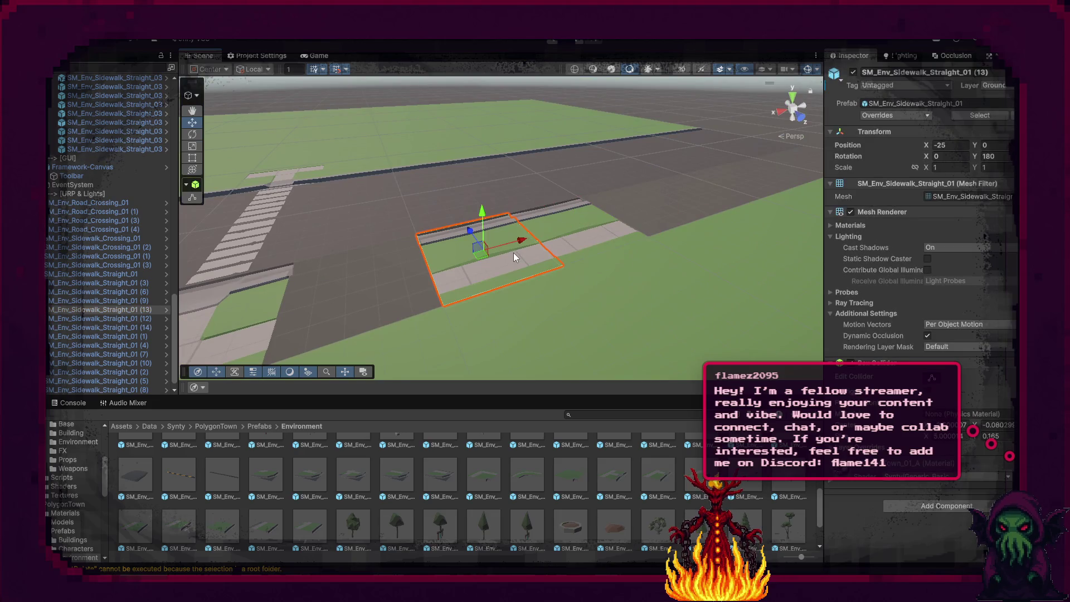
pyautogui.hotkey('ctrl', 'd')
pyautogui.moveTo(503, 246); pyautogui.dragTo(406, 274)
pyautogui.hotkey('ctrl', 'd')
pyautogui.moveTo(572, 242)
pyautogui.mouseDown()
pyautogui.moveTo(681, 196)
pyautogui.moveTo(671, 201)
pyautogui.mouseUp()
# Duplicate the new tiles and the rightmost tile to continue the row.
pyautogui.moveTo(601, 228)
pyautogui.mouseDown()
pyautogui.moveTo(493, 265)
pyautogui.moveTo(399, 276)
pyautogui.moveTo(490, 275)
pyautogui.moveTo(468, 299)
pyautogui.moveTo(450, 233)
pyautogui.moveTo(666, 226)
pyautogui.moveTo(644, 233)
pyautogui.moveTo(751, 215)
pyautogui.moveTo(606, 220)
pyautogui.moveTo(476, 292)
pyautogui.moveTo(375, 251)
pyautogui.moveTo(346, 275)
pyautogui.moveTo(220, 324)
pyautogui.moveTo(305, 333)
pyautogui.mouseUp()
pyautogui.hotkey('ctrl', 'd')
pyautogui.click(685, 221)
pyautogui.hotkey('ctrl', 'd')
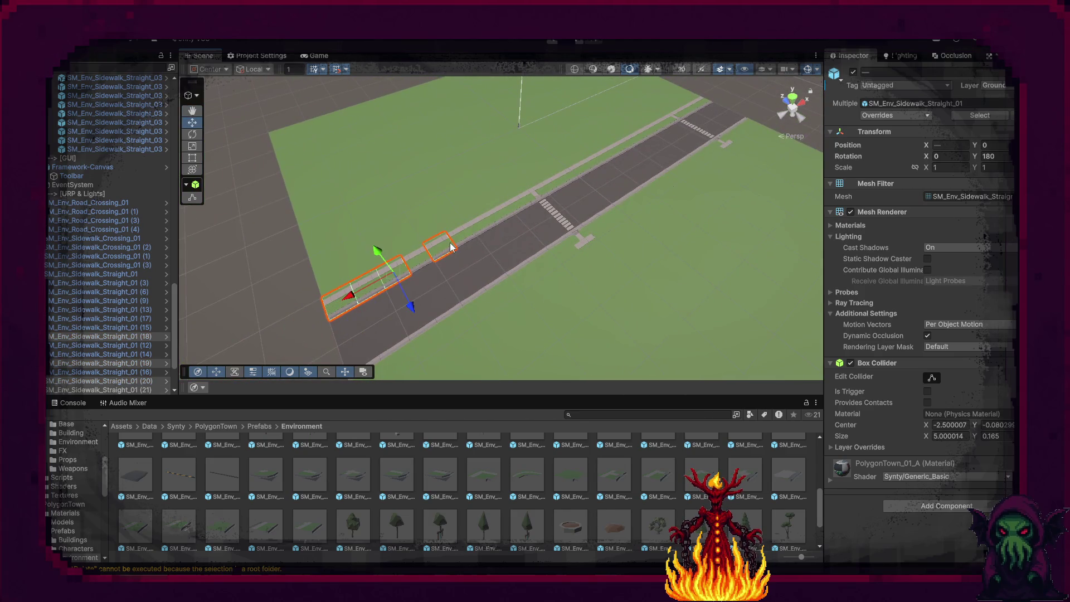
# Delete the stray sidewalk pieces by the crosswalk, keeping Sidewalk_Crossing_01 (2) and the crossing tile.
pyautogui.click(426, 352)
pyautogui.moveTo(425, 352); pyautogui.dragTo(406, 320)
pyautogui.keyDown('shift'); pyautogui.click(396, 318); pyautogui.keyUp('shift')
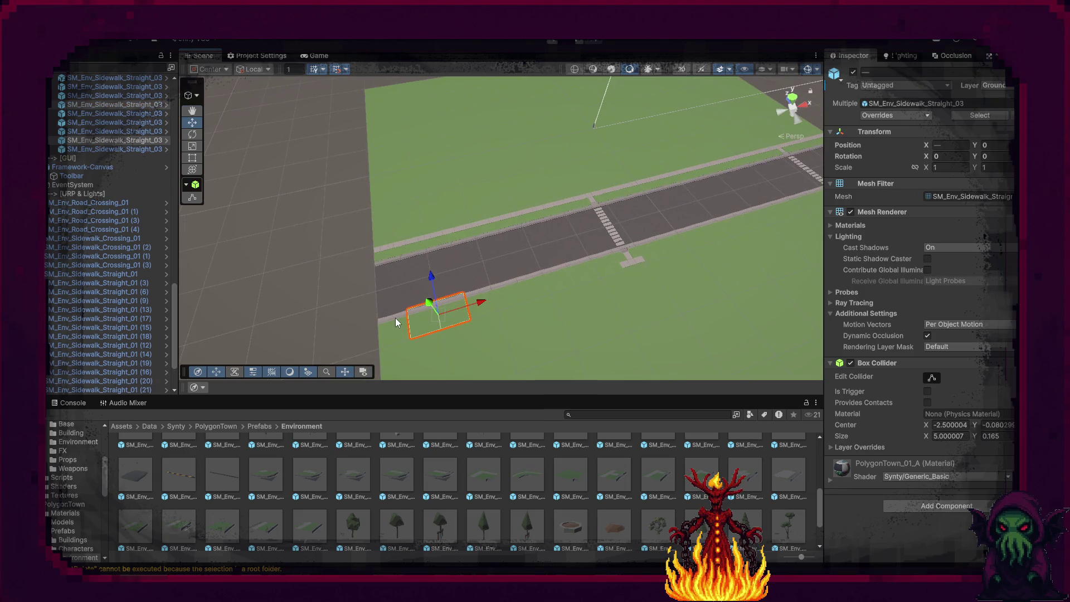
pyautogui.keyDown('shift'); pyautogui.click(570, 269); pyautogui.keyUp('shift')
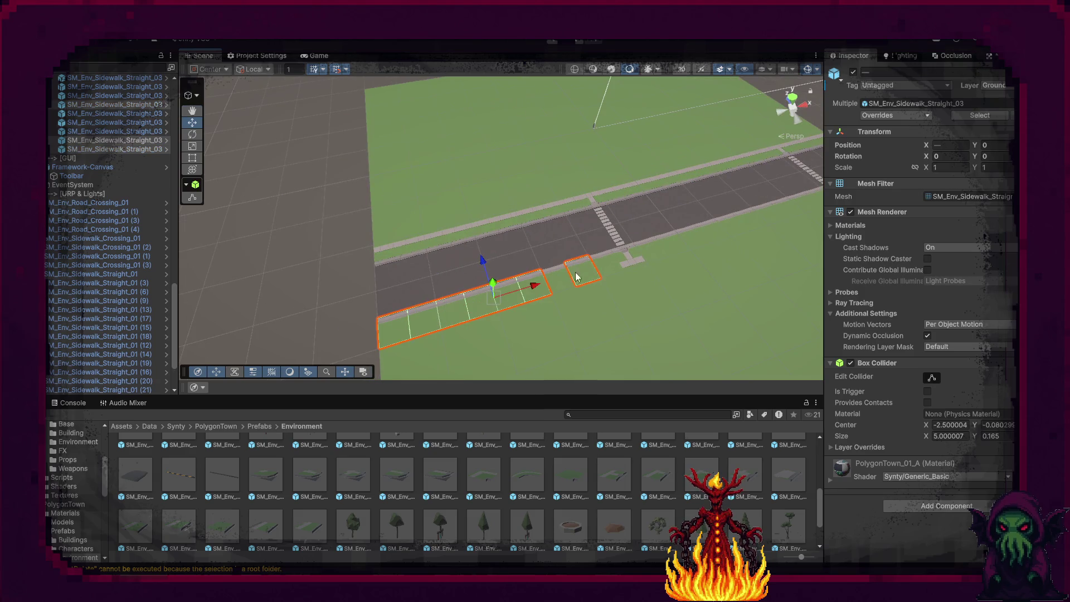
pyautogui.keyDown('shift'); pyautogui.click(602, 268); pyautogui.keyUp('shift')
pyautogui.keyDown('shift'); pyautogui.click(655, 248); pyautogui.keyUp('shift')
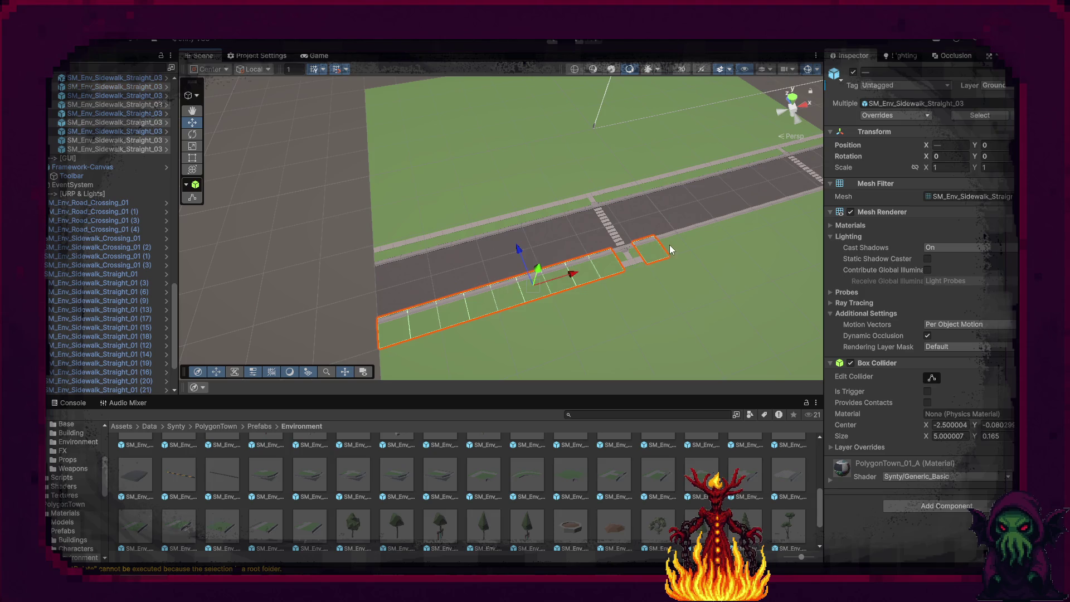
pyautogui.keyDown('shift'); pyautogui.click(721, 233); pyautogui.keyUp('shift')
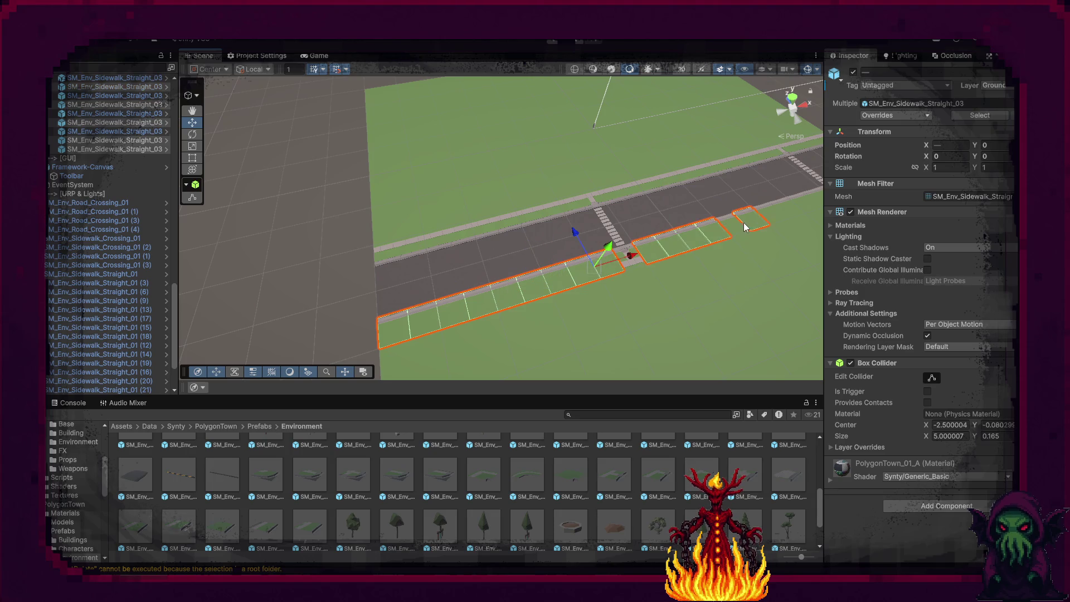
pyautogui.keyDown('shift'); pyautogui.click(741, 232); pyautogui.keyUp('shift')
pyautogui.scroll(-3, 739, 183)
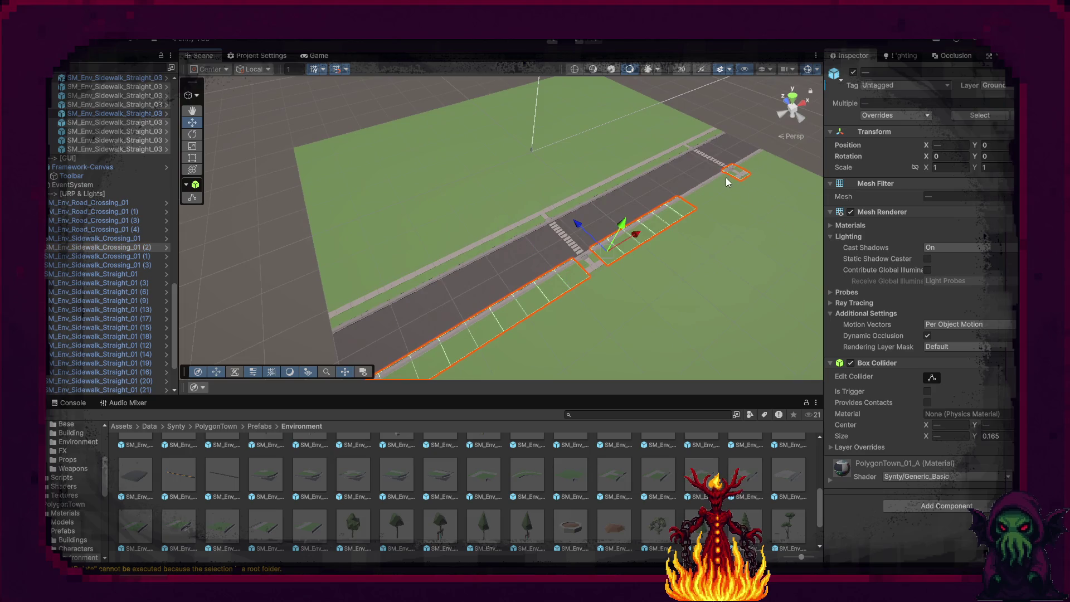
pyautogui.keyDown('shift'); pyautogui.click(752, 166); pyautogui.keyUp('shift')
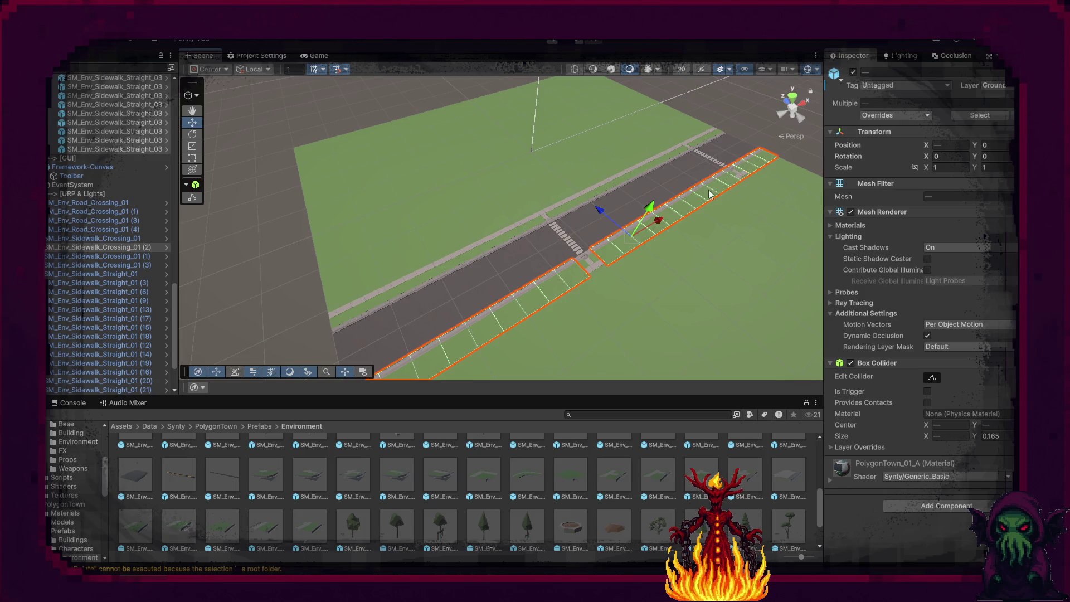
pyautogui.keyDown('shift'); pyautogui.click(595, 266); pyautogui.keyUp('shift')
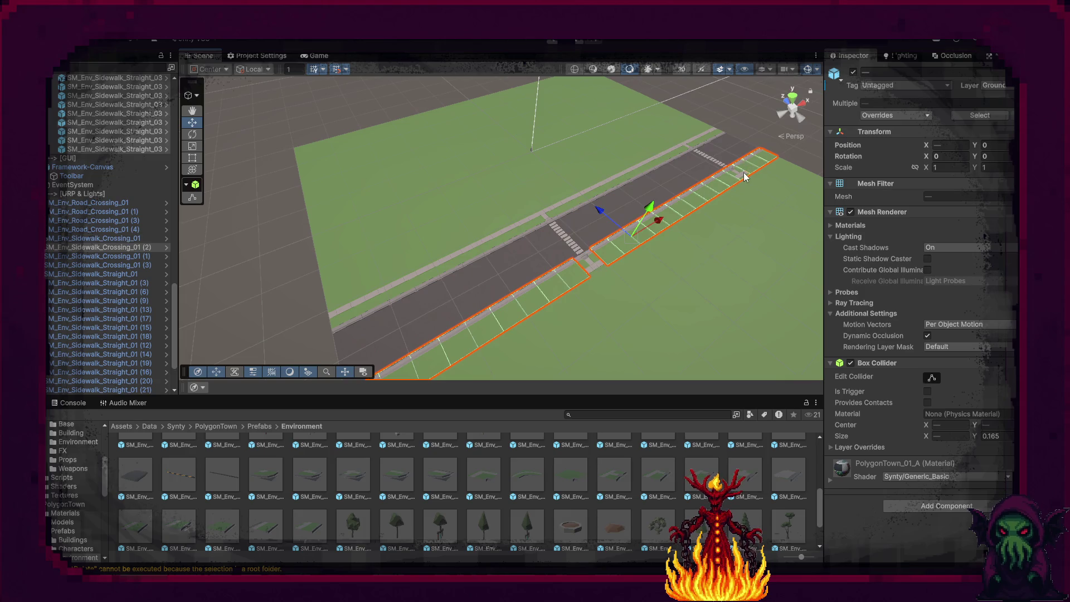
pyautogui.keyDown('shift'); pyautogui.click(736, 178); pyautogui.keyUp('shift')
pyautogui.press('Delete')
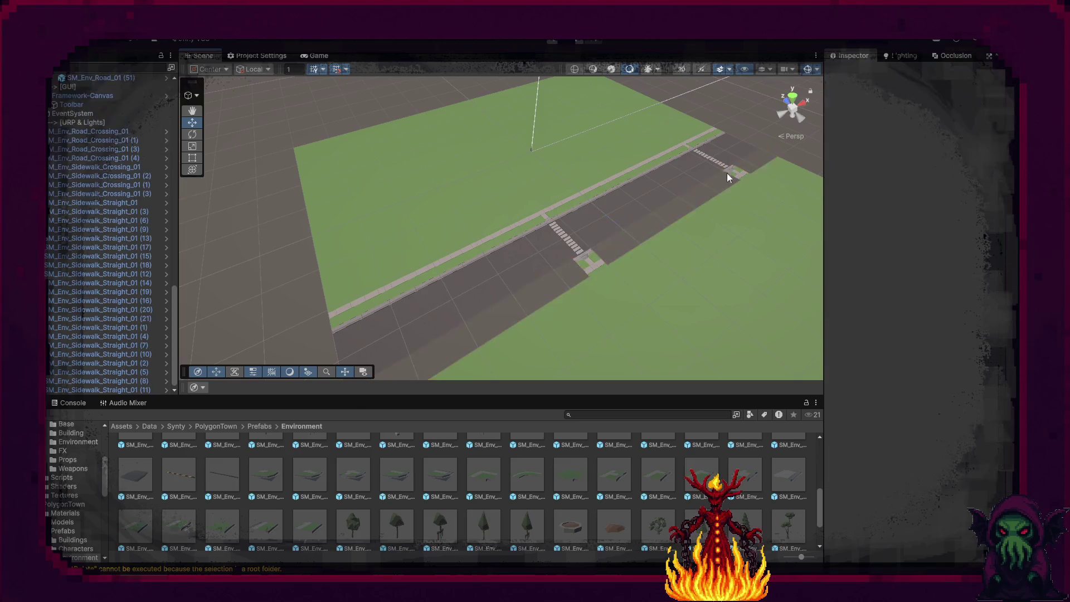
# Set the end sidewalk piece's Rotation Y to 0 and move it to X -55.
pyautogui.click(349, 316)
pyautogui.moveTo(349, 316)
pyautogui.mouseDown()
pyautogui.moveTo(504, 279)
pyautogui.moveTo(484, 286)
pyautogui.mouseUp()
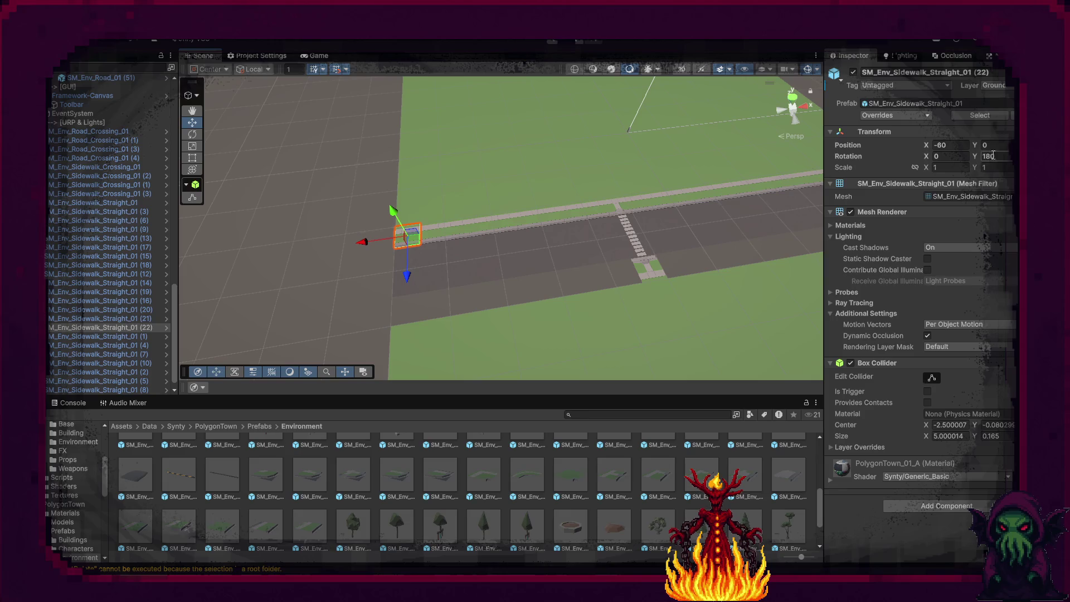
pyautogui.write('0')
pyautogui.moveTo(380, 266); pyautogui.dragTo(405, 304)
pyautogui.press('f')
# Duplicate the piece repeatedly, stepping copies along X to -40 and -24.
pyautogui.moveTo(642, 273)
pyautogui.mouseDown()
pyautogui.moveTo(628, 256)
pyautogui.moveTo(478, 253)
pyautogui.moveTo(542, 235)
pyautogui.mouseUp()
pyautogui.hotkey('ctrl', 'd')
pyautogui.hotkey('ctrl', 'd')
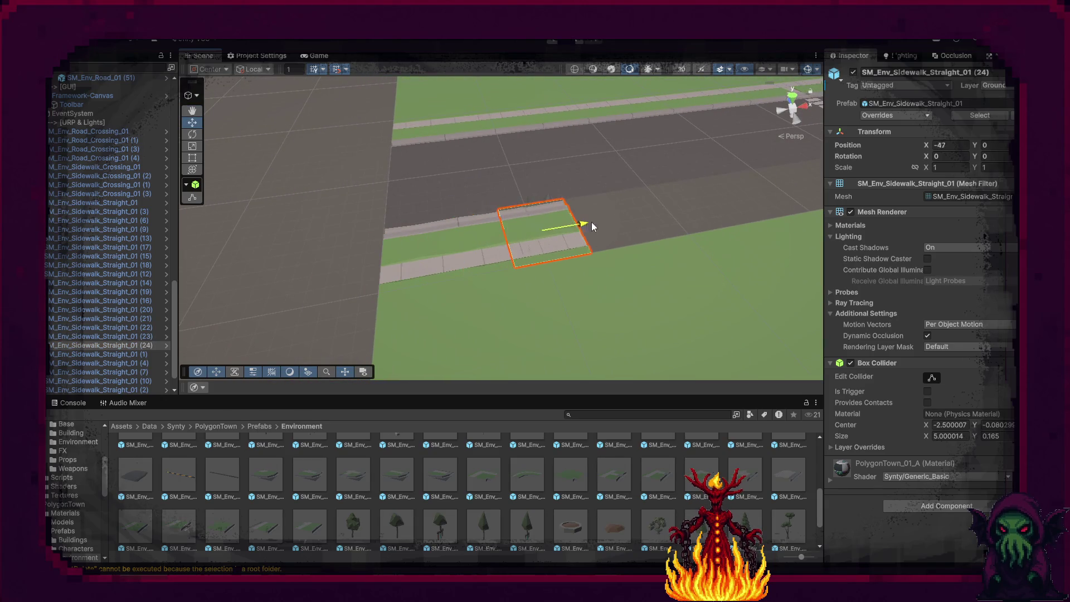
pyautogui.hotkey('ctrl', 'd')
pyautogui.moveTo(610, 223)
pyautogui.mouseDown()
pyautogui.moveTo(686, 204)
pyautogui.moveTo(602, 234)
pyautogui.moveTo(517, 229)
pyautogui.moveTo(622, 219)
pyautogui.moveTo(643, 233)
pyautogui.mouseUp()
pyautogui.hotkey('ctrl', 'd')
pyautogui.hotkey('ctrl', 'd')
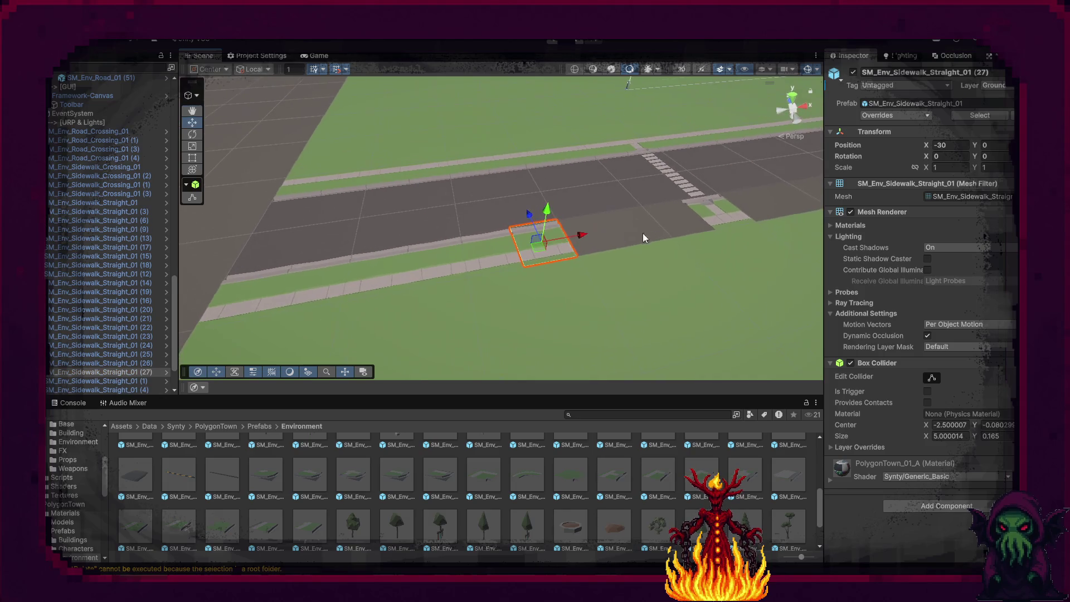
pyautogui.hotkey('ctrl', 'd')
pyautogui.moveTo(578, 234)
pyautogui.mouseDown()
pyautogui.moveTo(649, 224)
pyautogui.moveTo(540, 246)
pyautogui.moveTo(586, 271)
pyautogui.moveTo(644, 261)
pyautogui.moveTo(480, 276)
pyautogui.moveTo(604, 313)
pyautogui.mouseUp()
pyautogui.hotkey('ctrl', 'd')
# Duplicate pieces (28) to (31) and move the copies to fill the sidewalk row.
pyautogui.hotkey('ctrl', 'd')
pyautogui.hotkey('ctrl', 'd')
pyautogui.moveTo(460, 307); pyautogui.dragTo(379, 307)
pyautogui.hotkey('ctrl', 'd')
pyautogui.moveTo(446, 302)
pyautogui.mouseDown()
pyautogui.moveTo(768, 310)
pyautogui.moveTo(659, 316)
pyautogui.mouseUp()
pyautogui.hotkey('ctrl', 'd')
pyautogui.moveTo(390, 306)
pyautogui.mouseDown()
pyautogui.moveTo(730, 306)
pyautogui.moveTo(644, 303)
pyautogui.mouseUp()
pyautogui.hotkey('ctrl', 'd')
pyautogui.hotkey('ctrl', 'd')
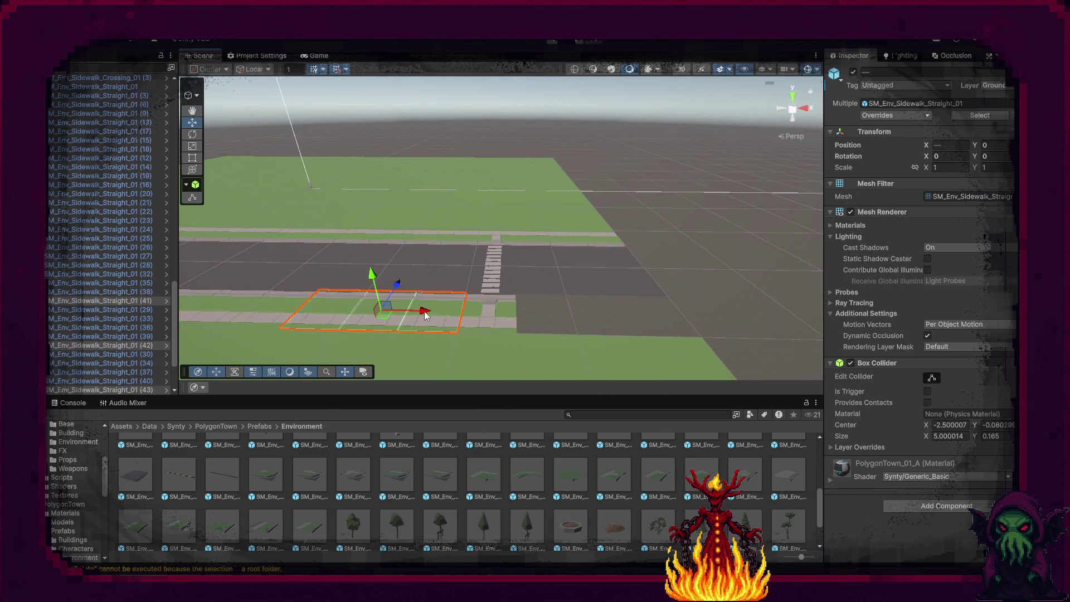
pyautogui.moveTo(421, 319); pyautogui.dragTo(647, 329)
pyautogui.click(726, 307)
pyautogui.moveTo(726, 306)
pyautogui.mouseDown()
pyautogui.moveTo(582, 272)
pyautogui.moveTo(359, 323)
pyautogui.moveTo(488, 325)
pyautogui.mouseUp()
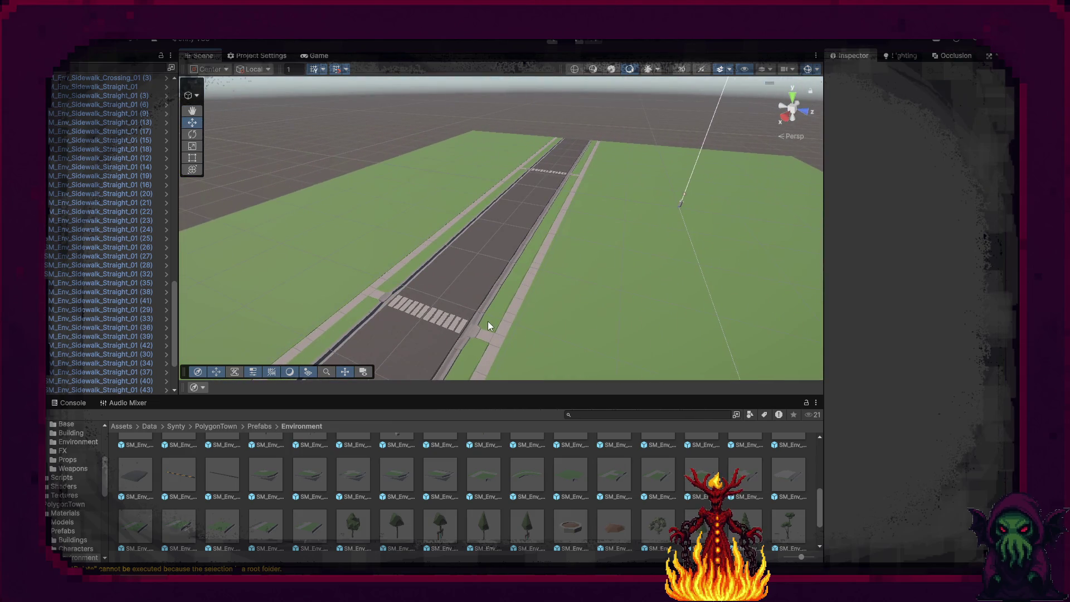
pyautogui.scroll(1, 547, 484)
pyautogui.scroll(-3, 71, 357)
pyautogui.click(110, 390)
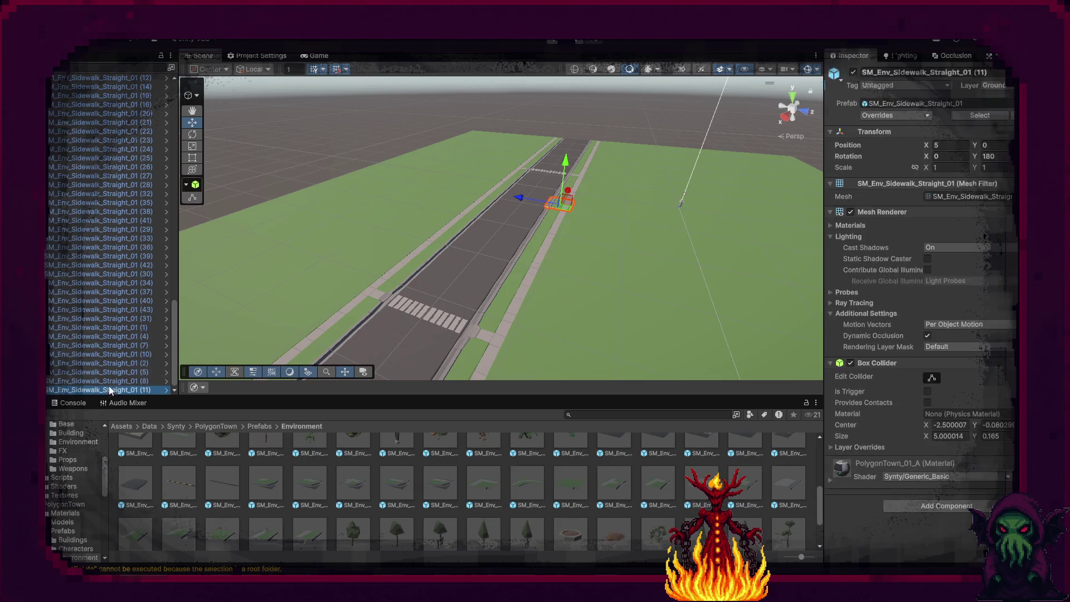
pyautogui.scroll(6, 98, 342)
pyautogui.scroll(6, 100, 312)
pyautogui.keyDown('shift'); pyautogui.click(101, 236); pyautogui.keyUp('shift')
pyautogui.scroll(5, 99, 290)
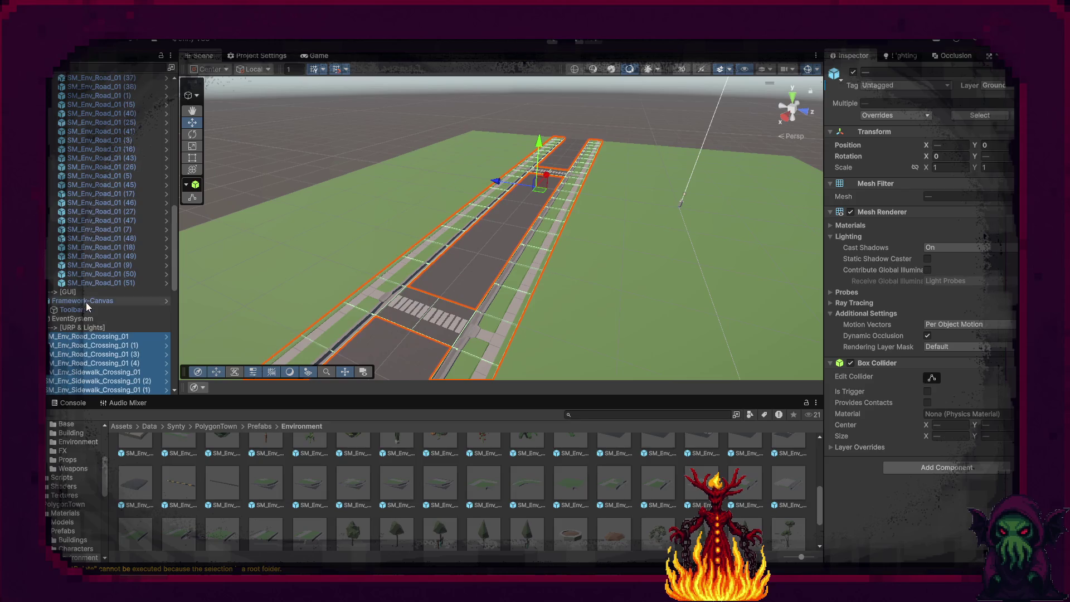
pyautogui.scroll(10, 109, 117)
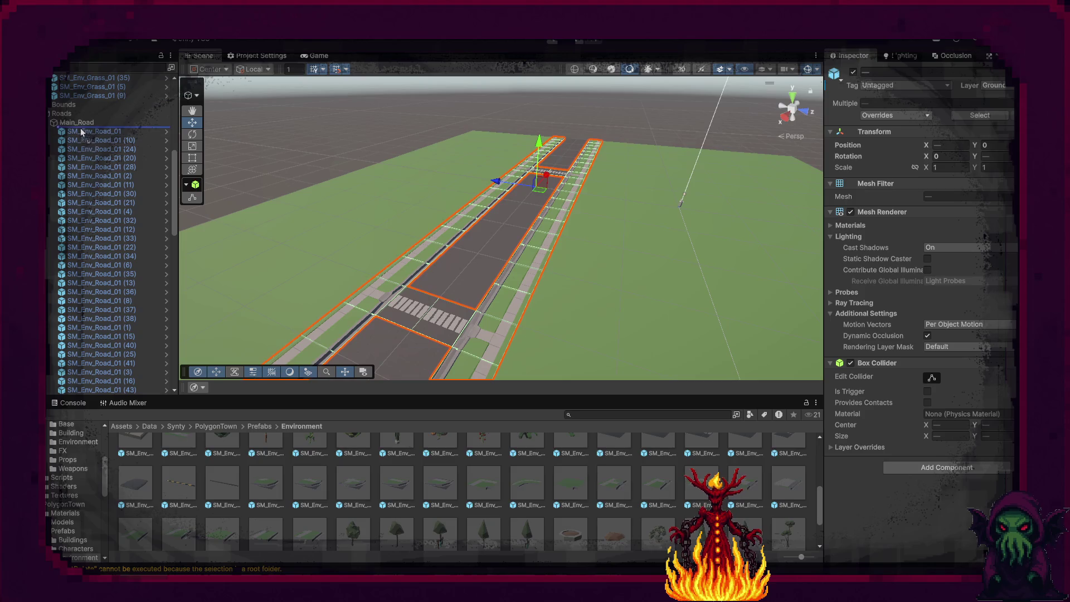
pyautogui.click(49, 124)
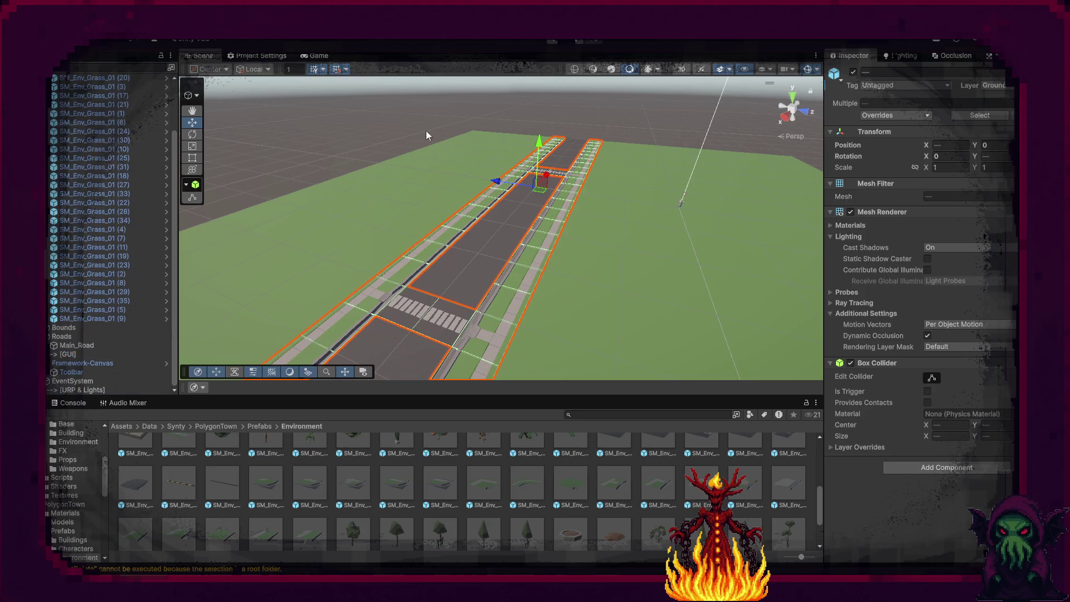
pyautogui.moveTo(376, 115)
pyautogui.mouseDown()
pyautogui.moveTo(277, 218)
pyautogui.moveTo(151, 208)
pyautogui.mouseUp()
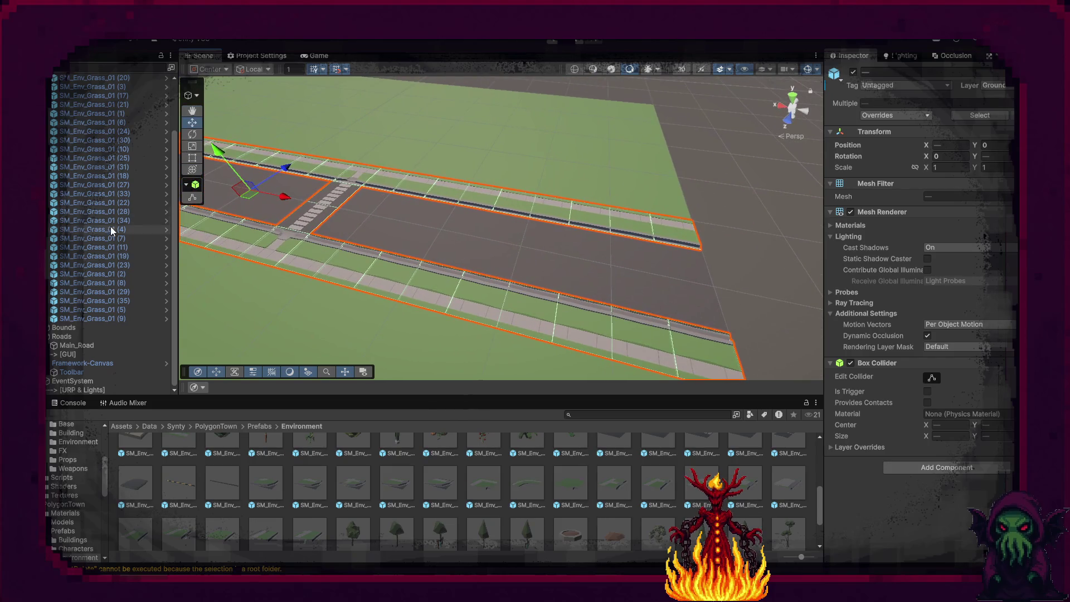
pyautogui.scroll(3, 110, 226)
pyautogui.click(710, 259)
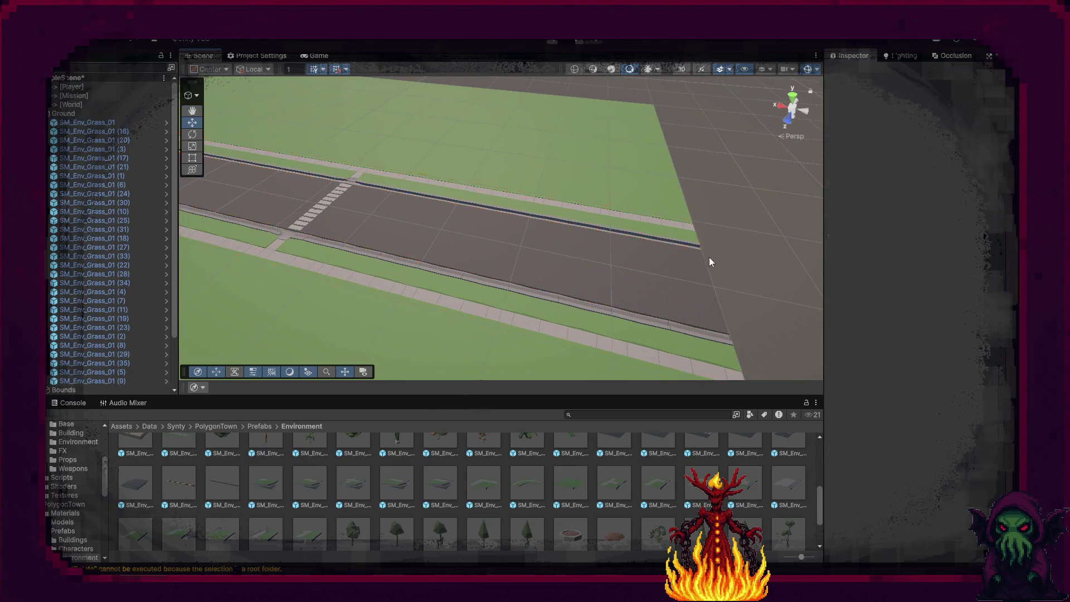
pyautogui.click(681, 234)
pyautogui.click(338, 214)
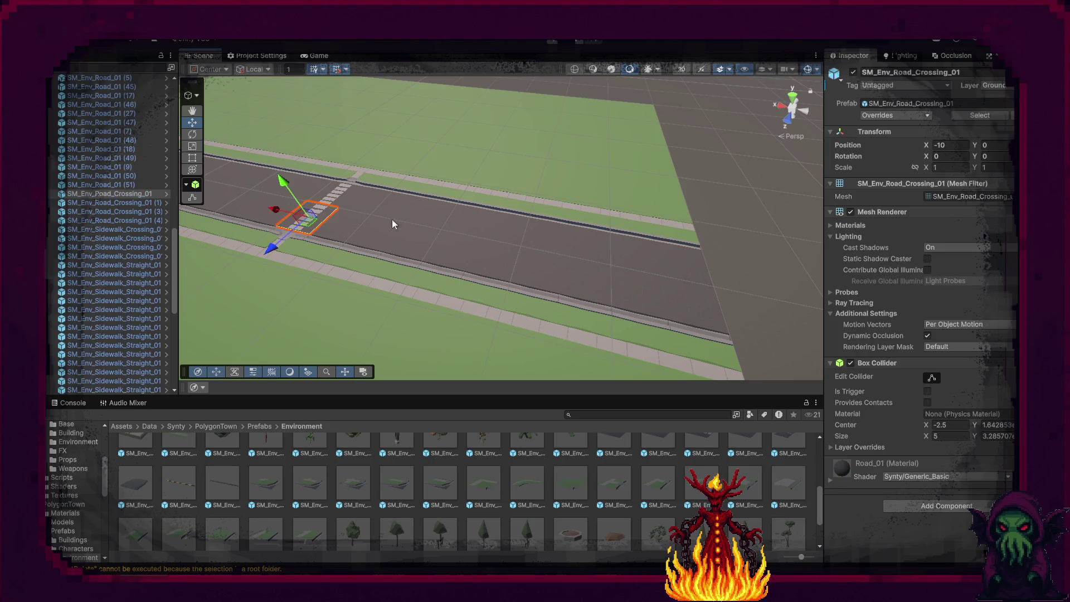
pyautogui.click(750, 262)
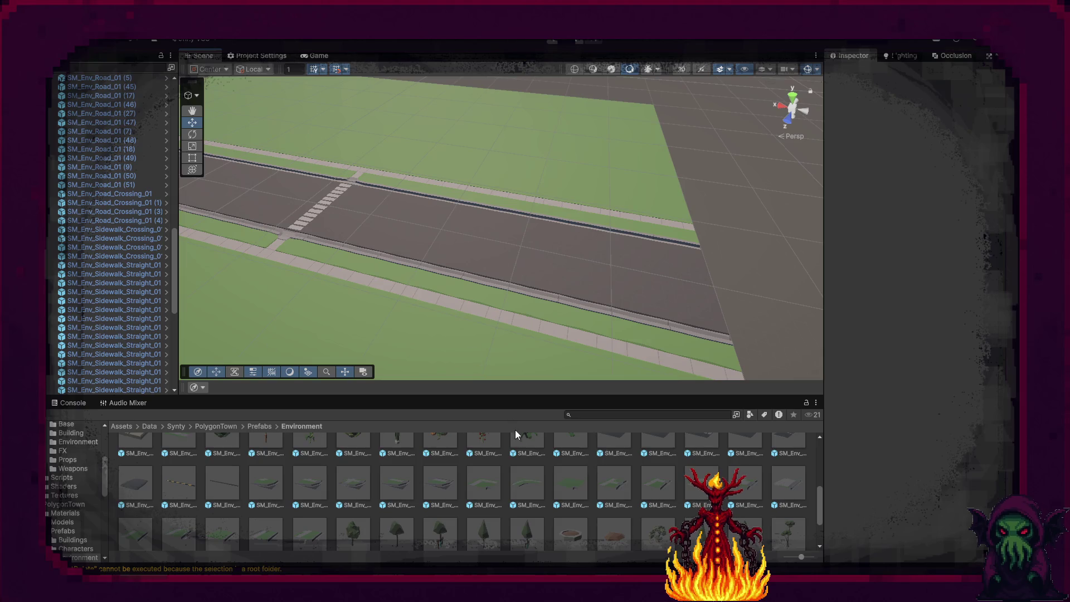
# Delete sidewalk piece (16) and move piece (18) further along the road.
pyautogui.scroll(-2, 502, 517)
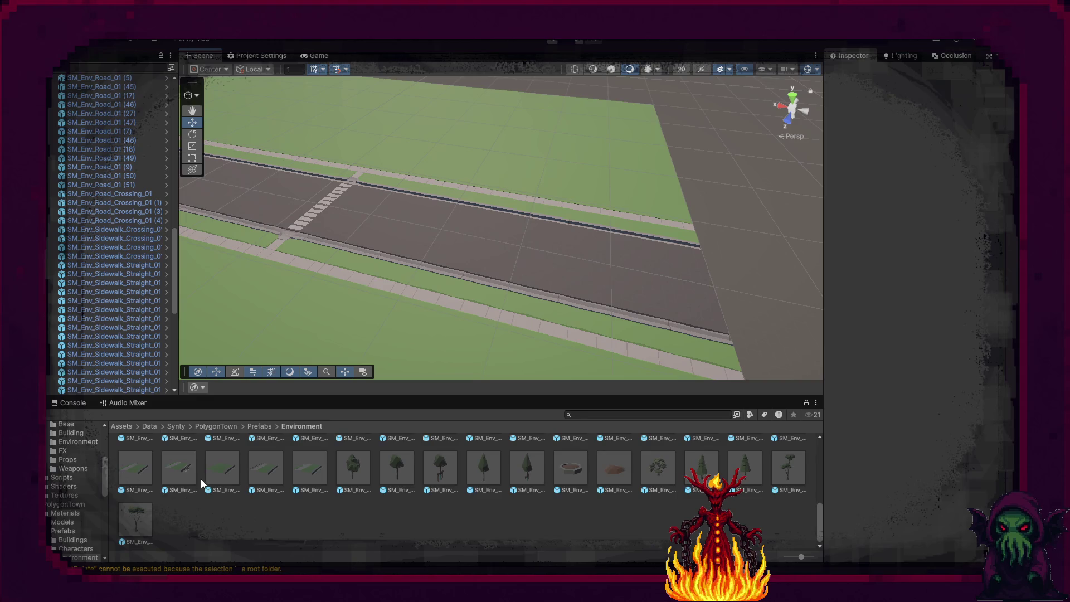
pyautogui.scroll(5, 215, 490)
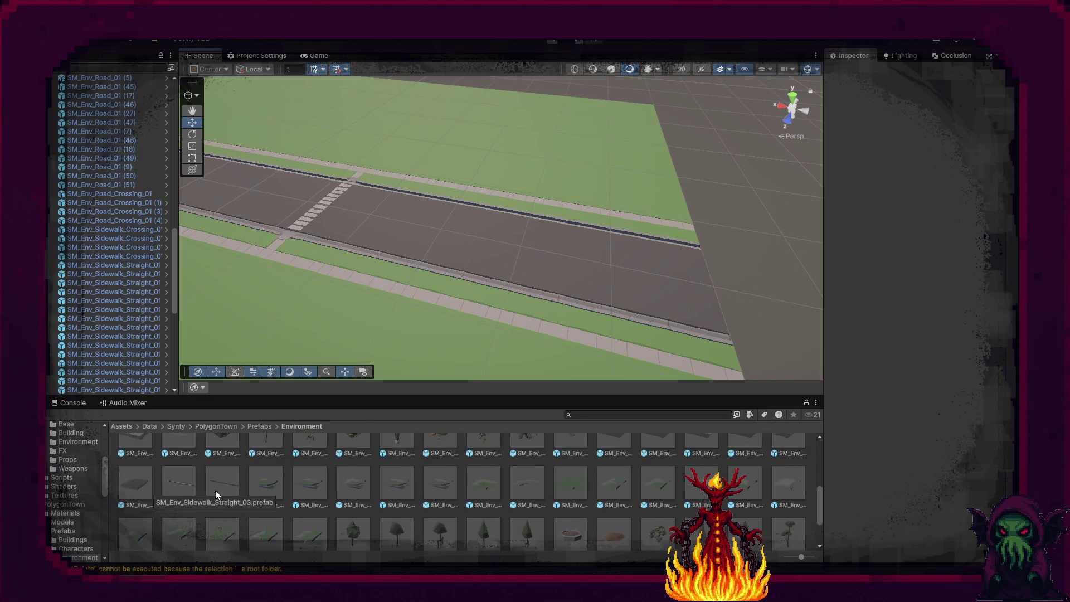
pyautogui.moveTo(407, 340)
pyautogui.mouseDown()
pyautogui.moveTo(339, 329)
pyautogui.moveTo(286, 277)
pyautogui.moveTo(301, 267)
pyautogui.moveTo(164, 274)
pyautogui.moveTo(136, 259)
pyautogui.moveTo(268, 258)
pyautogui.moveTo(229, 258)
pyautogui.moveTo(254, 279)
pyautogui.moveTo(222, 220)
pyautogui.moveTo(230, 387)
pyautogui.moveTo(223, 337)
pyautogui.moveTo(212, 342)
pyautogui.moveTo(313, 389)
pyautogui.moveTo(200, 357)
pyautogui.mouseUp()
pyautogui.click(431, 270)
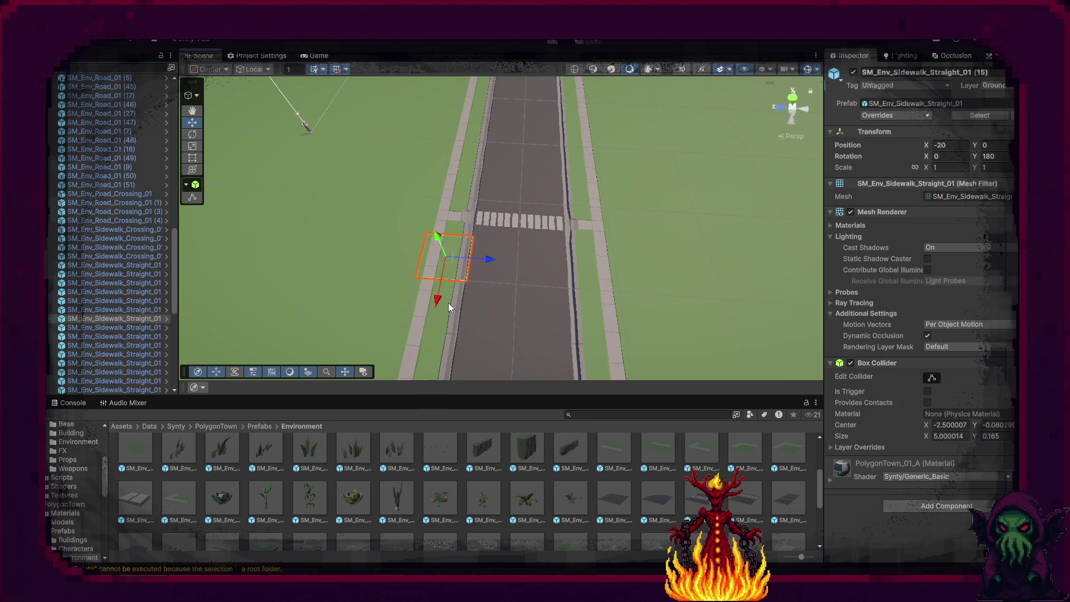
pyautogui.keyDown('shift'); pyautogui.click(448, 303); pyautogui.keyUp('shift')
pyautogui.keyDown('shift'); pyautogui.click(442, 344); pyautogui.keyUp('shift')
pyautogui.moveTo(442, 346)
pyautogui.mouseDown()
pyautogui.moveTo(460, 346)
pyautogui.moveTo(461, 300)
pyautogui.moveTo(427, 265)
pyautogui.moveTo(405, 321)
pyautogui.mouseUp()
pyautogui.click(427, 266)
pyautogui.click(433, 328)
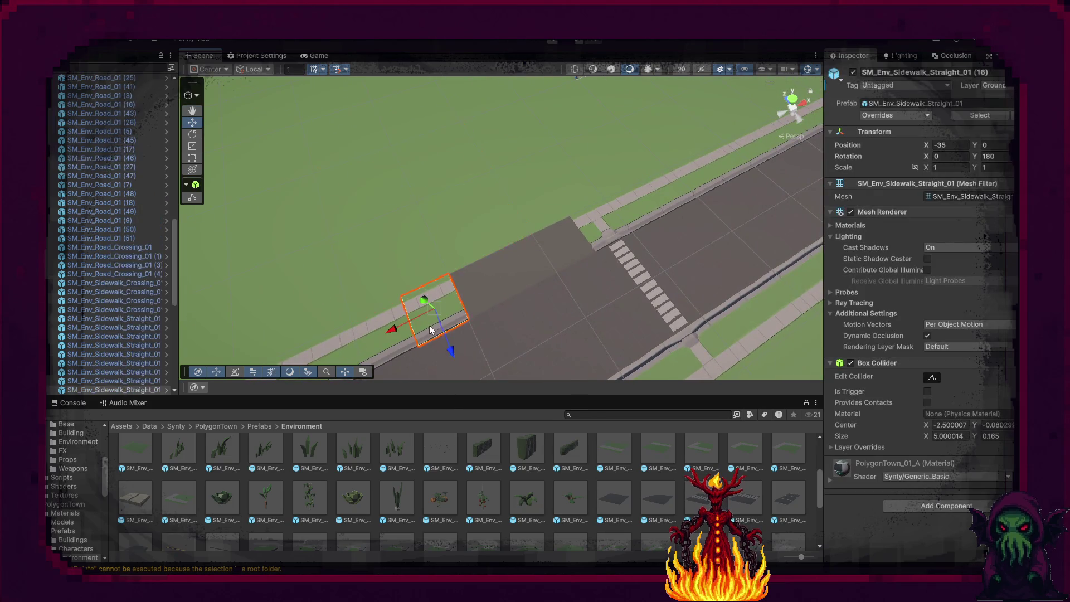
pyautogui.press('Delete')
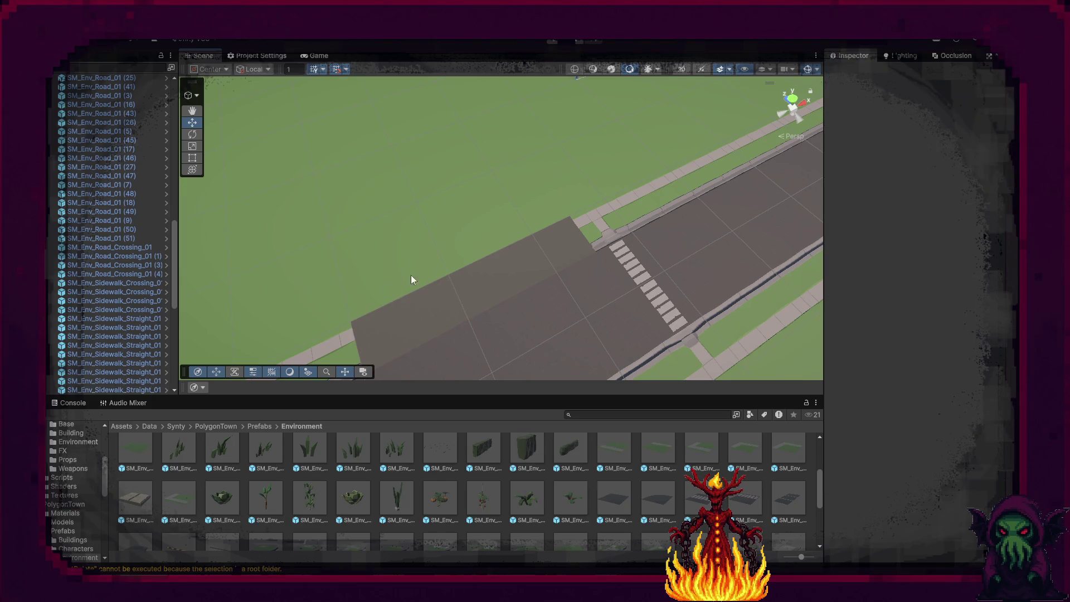
pyautogui.click(346, 345)
pyautogui.moveTo(312, 301); pyautogui.dragTo(551, 243)
# Delete the large grass tile SM_Env_Grass_01 (11) beside the road.
pyautogui.click(483, 202)
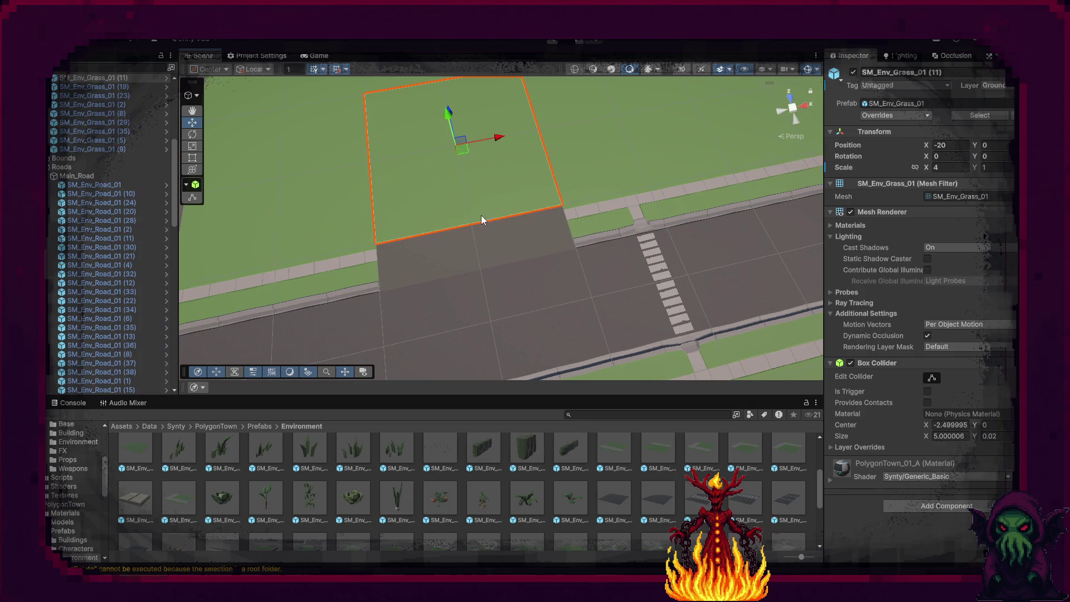
pyautogui.press('Delete')
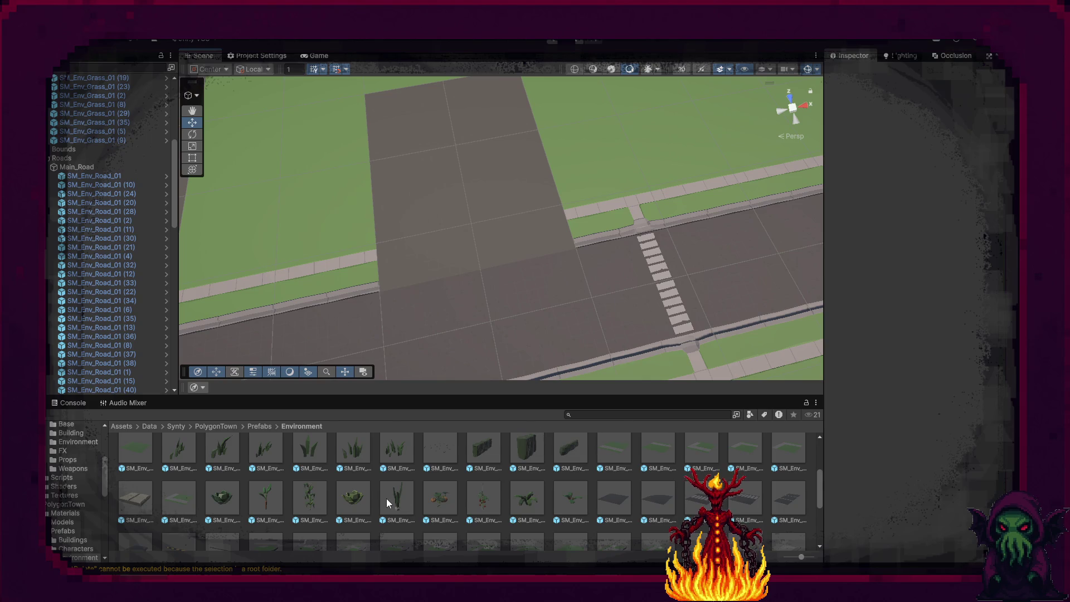
pyautogui.scroll(-2, 387, 502)
# Drop an SM_Env_Road_Corner_End_02 piece onto the bare grey ground of the side-road block.
pyautogui.click(134, 518)
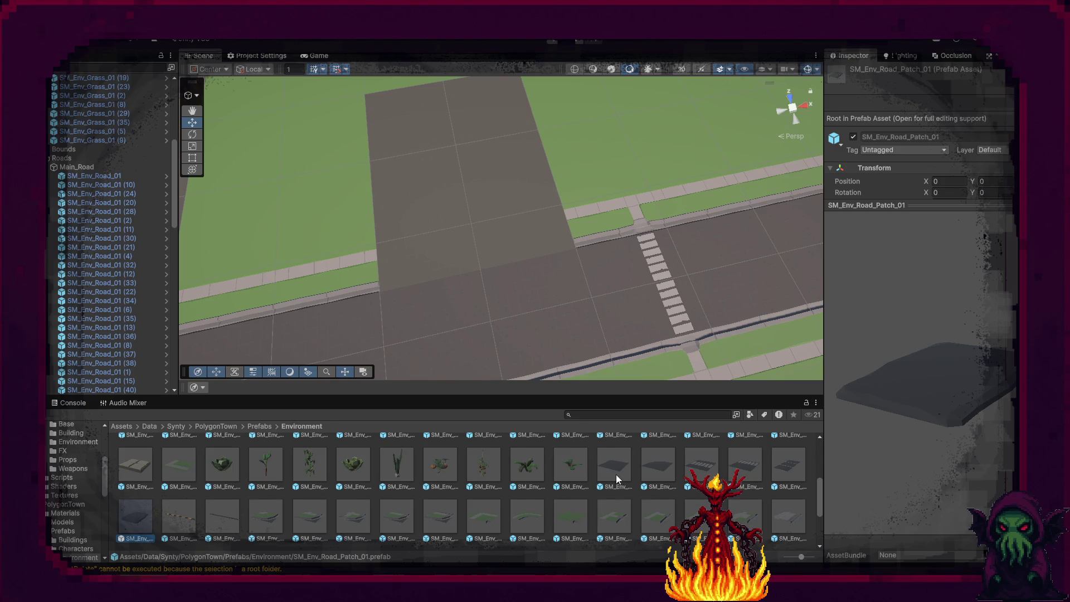
pyautogui.scroll(2, 524, 492)
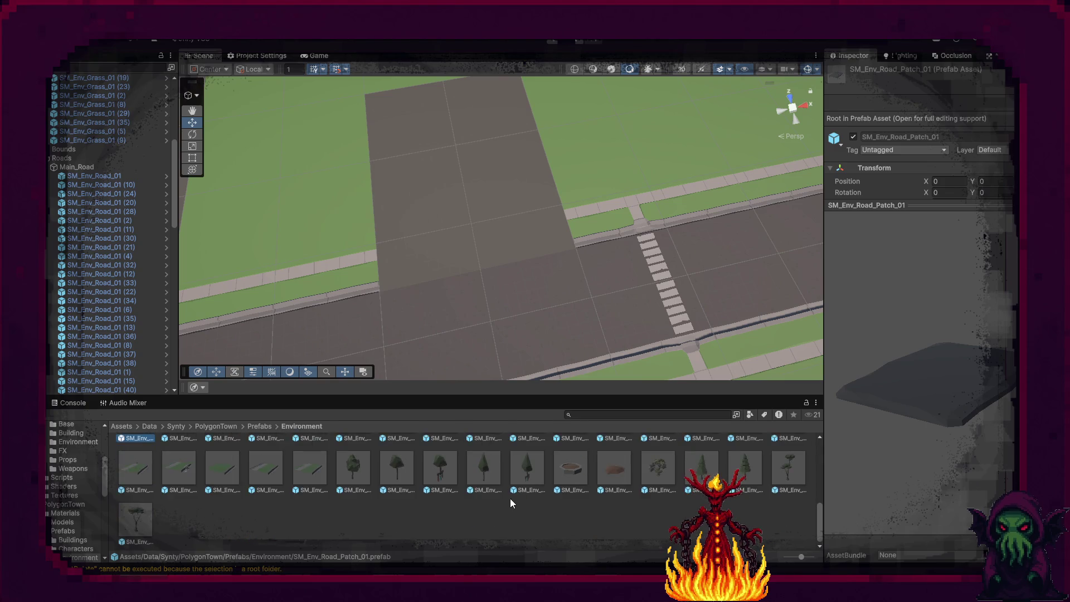
pyautogui.scroll(1, 510, 504)
pyautogui.moveTo(665, 532)
pyautogui.mouseDown()
pyautogui.moveTo(506, 279)
pyautogui.moveTo(490, 225)
pyautogui.moveTo(470, 216)
pyautogui.moveTo(447, 229)
pyautogui.mouseUp()
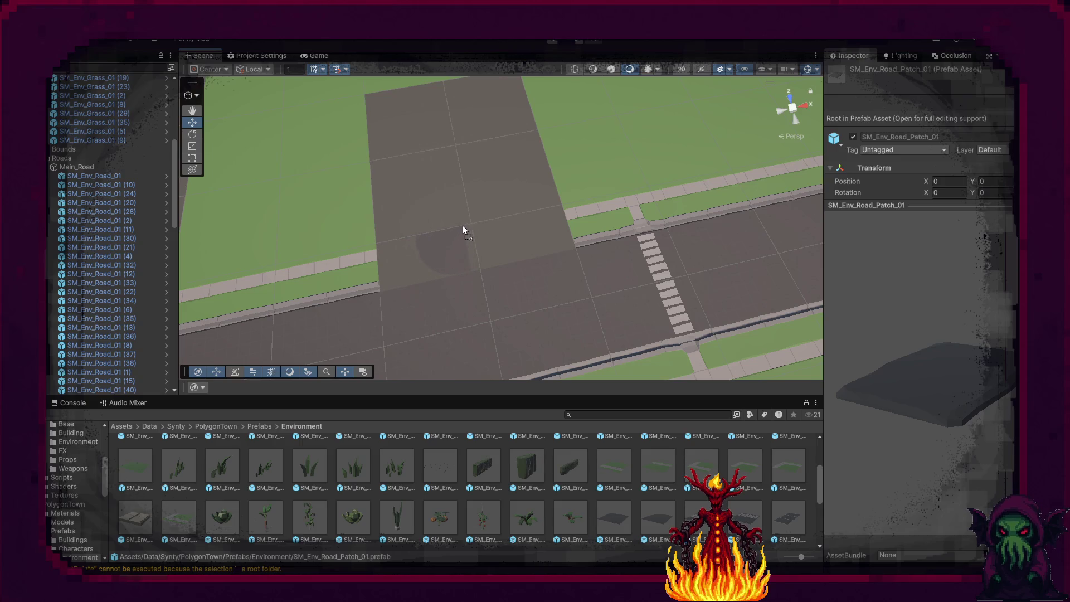
pyautogui.moveTo(457, 233)
pyautogui.mouseDown()
pyautogui.moveTo(349, 192)
pyautogui.moveTo(282, 198)
pyautogui.moveTo(425, 159)
pyautogui.mouseUp()
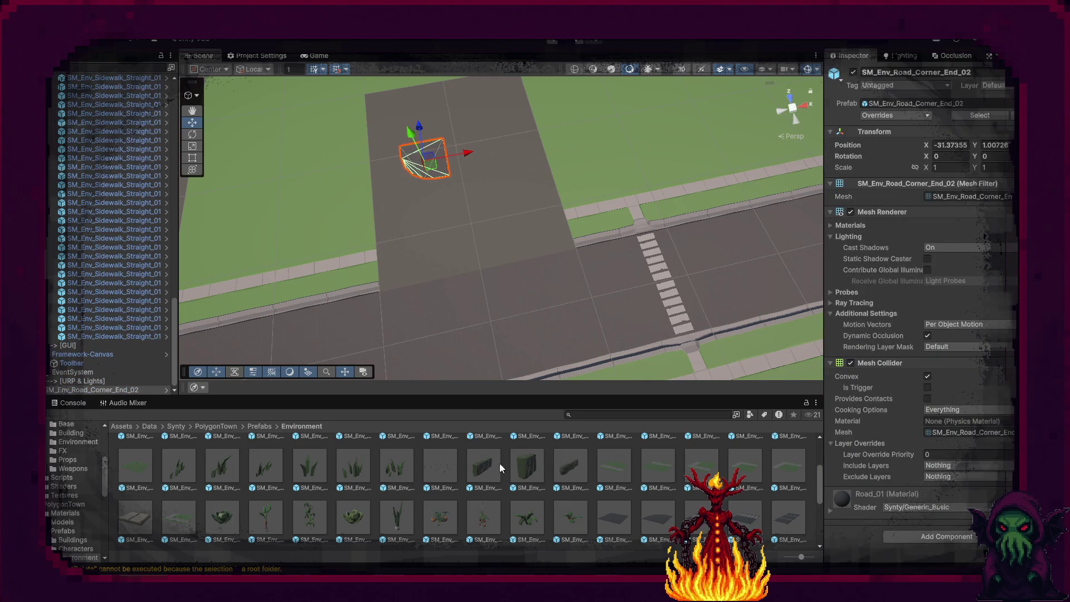
pyautogui.scroll(-6, 601, 518)
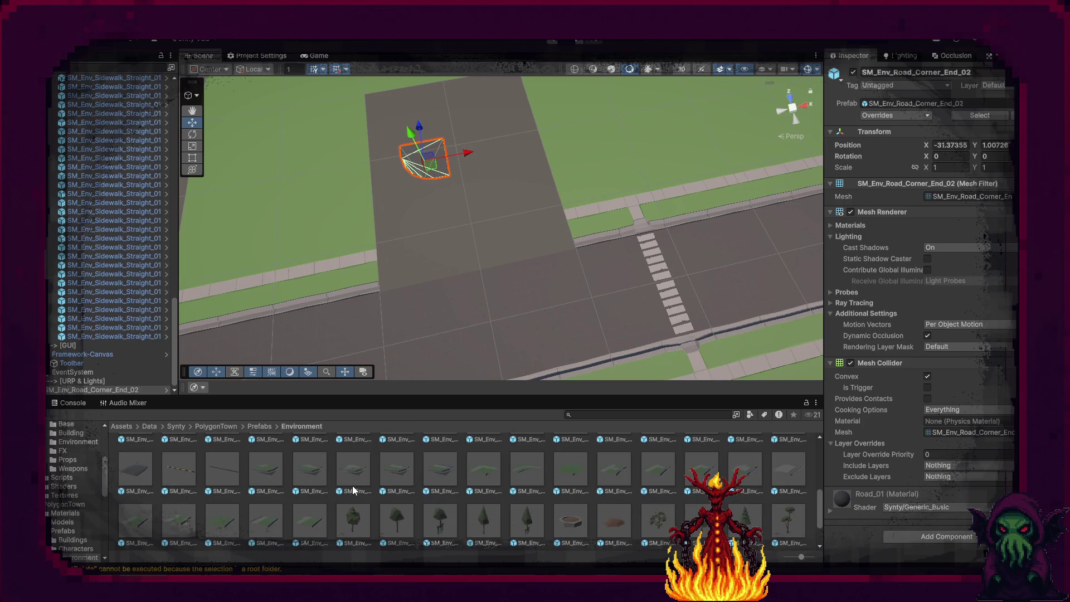
# Swap the first sidewalk corner for SM_Env_Sidewalk_Corner_04, reset its position and rotate it 90°.
pyautogui.moveTo(442, 479)
pyautogui.mouseDown()
pyautogui.moveTo(426, 231)
pyautogui.moveTo(341, 256)
pyautogui.moveTo(240, 220)
pyautogui.moveTo(263, 218)
pyautogui.moveTo(270, 236)
pyautogui.moveTo(411, 278)
pyautogui.moveTo(426, 232)
pyautogui.moveTo(379, 252)
pyautogui.moveTo(381, 238)
pyautogui.mouseUp()
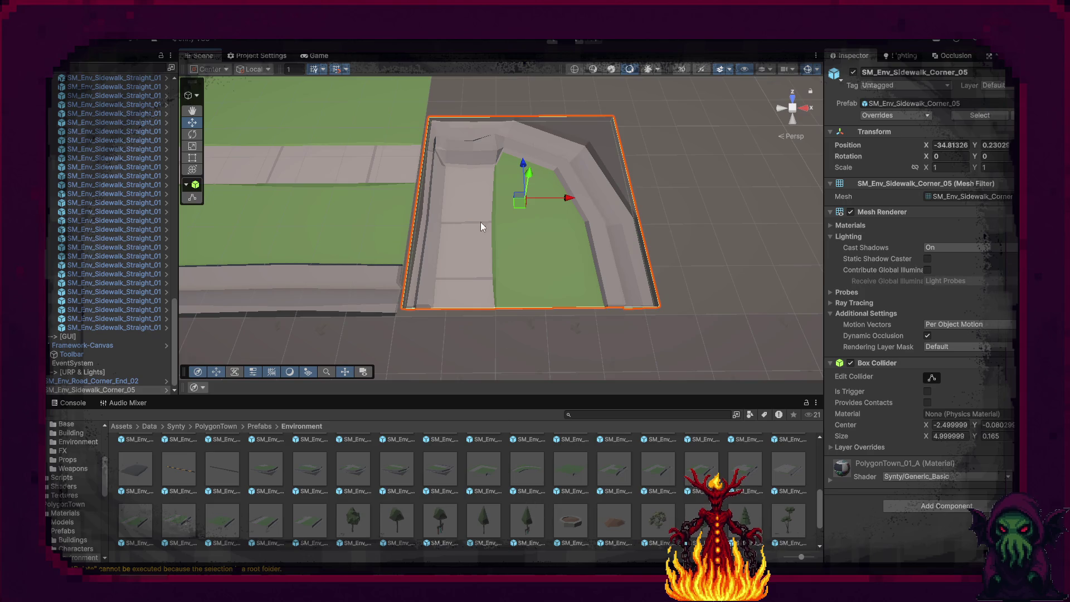
pyautogui.press('Delete')
pyautogui.moveTo(429, 447)
pyautogui.mouseDown()
pyautogui.moveTo(460, 326)
pyautogui.moveTo(617, 146)
pyautogui.moveTo(607, 119)
pyautogui.mouseUp()
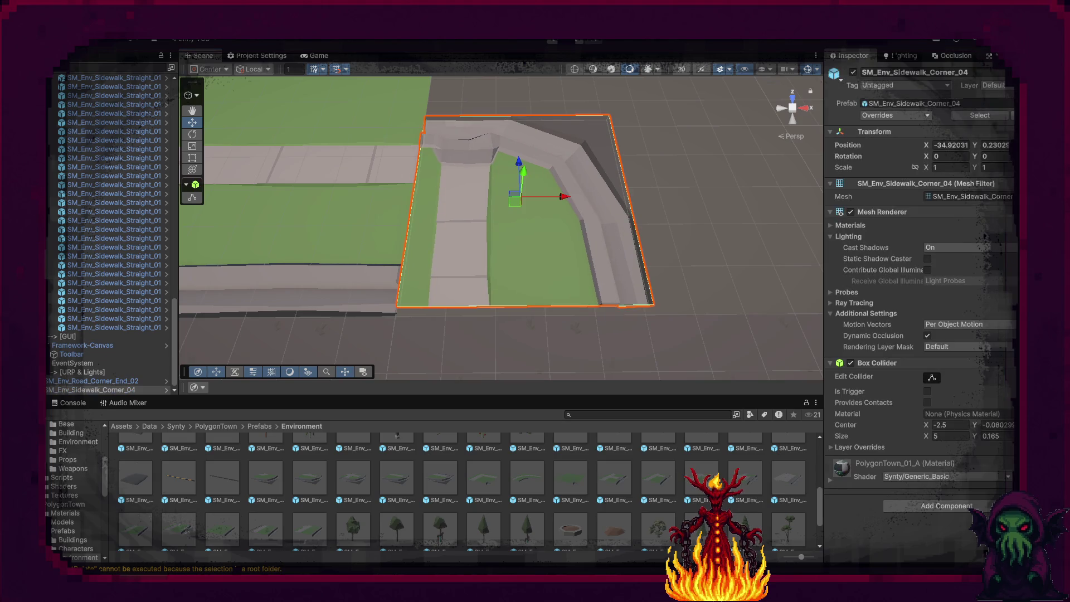
pyautogui.rightClick(943, 132)
pyautogui.click(970, 143)
pyautogui.moveTo(593, 203)
pyautogui.mouseDown()
pyautogui.moveTo(687, 111)
pyautogui.moveTo(479, 341)
pyautogui.mouseUp()
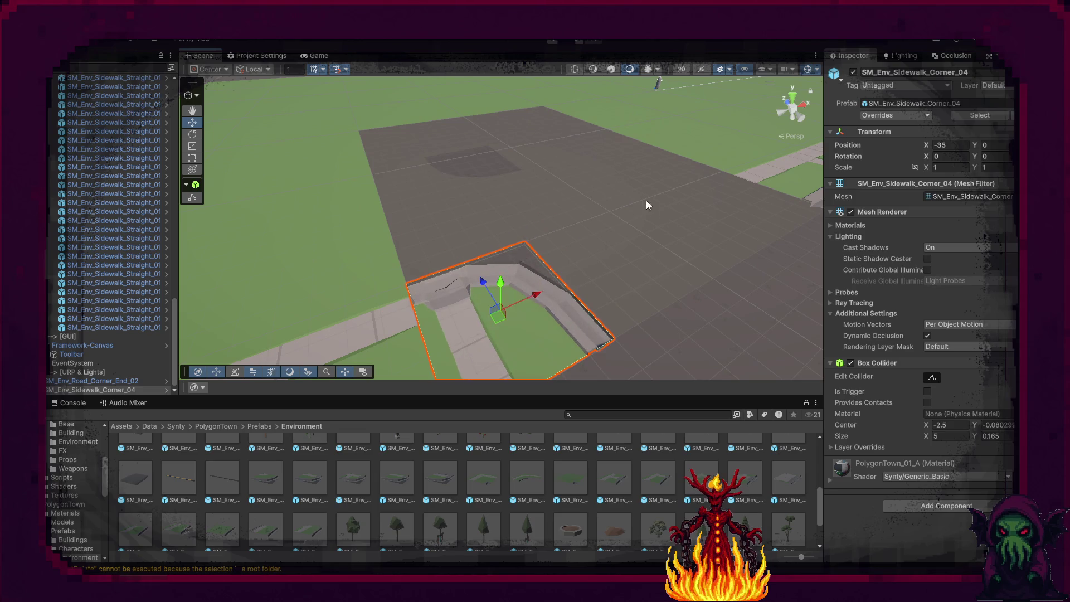
pyautogui.press('f')
pyautogui.press('e')
pyautogui.moveTo(572, 225); pyautogui.dragTo(442, 248)
# Duplicate the SM_Env_Road_Crossing_01 crosswalk and move the copy to X -30.
pyautogui.moveTo(673, 258)
pyautogui.mouseDown()
pyautogui.moveTo(695, 210)
pyautogui.moveTo(657, 211)
pyautogui.mouseUp()
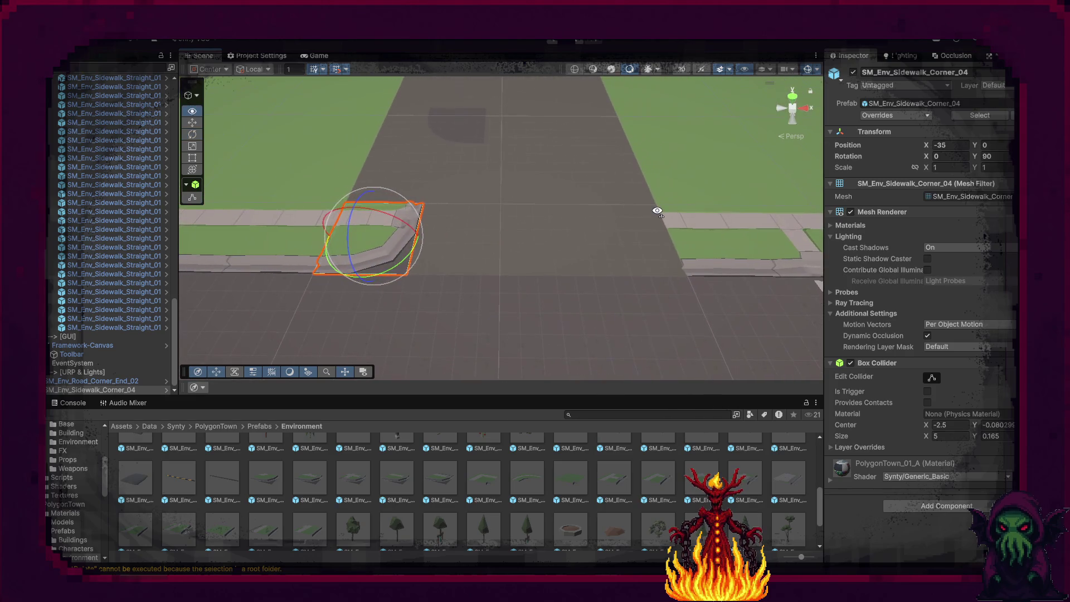
pyautogui.moveTo(496, 243)
pyautogui.mouseDown()
pyautogui.moveTo(396, 232)
pyautogui.moveTo(739, 280)
pyautogui.moveTo(641, 201)
pyautogui.mouseUp()
pyautogui.click(581, 168)
pyautogui.hotkey('ctrl', 'd')
pyautogui.press('w')
pyautogui.moveTo(558, 170)
pyautogui.mouseDown()
pyautogui.moveTo(422, 239)
pyautogui.moveTo(390, 268)
pyautogui.moveTo(305, 299)
pyautogui.moveTo(416, 248)
pyautogui.mouseUp()
pyautogui.press('e')
pyautogui.press('w')
pyautogui.scroll(3, 417, 248)
pyautogui.moveTo(693, 282)
pyautogui.mouseDown()
pyautogui.moveTo(528, 262)
pyautogui.moveTo(493, 295)
pyautogui.mouseUp()
pyautogui.scroll(2, 508, 313)
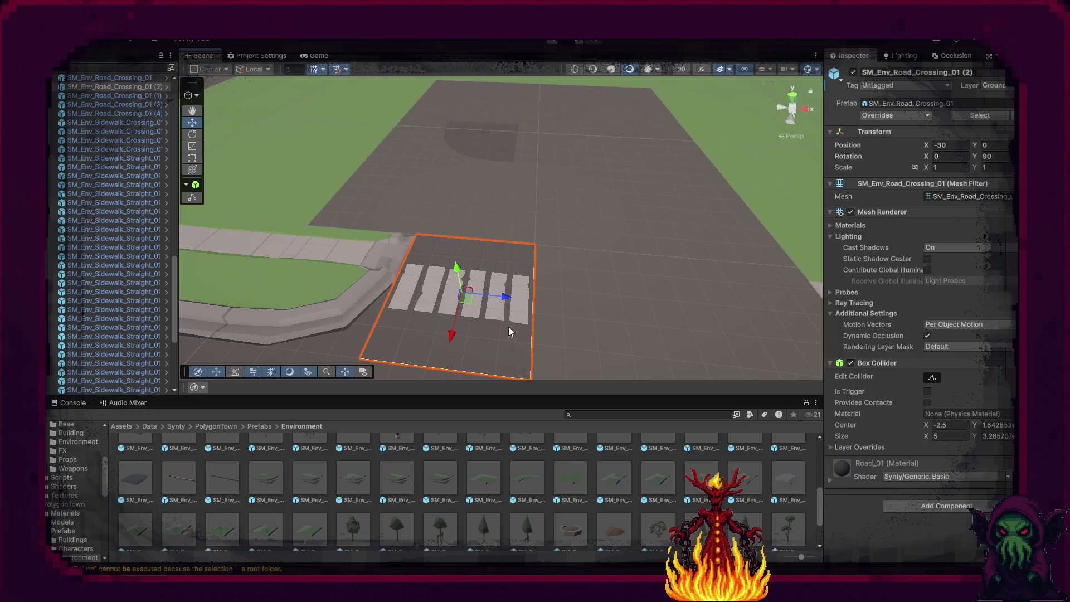
# Replace the crosswalk copy with SM_Env_Road_Crossing_02 at X -30, rotated 90°, plus a copy at X -24.
pyautogui.press('Delete')
pyautogui.scroll(3, 485, 533)
pyautogui.scroll(1, 484, 530)
pyautogui.moveTo(748, 499)
pyautogui.mouseDown()
pyautogui.moveTo(561, 309)
pyautogui.moveTo(563, 236)
pyautogui.moveTo(552, 252)
pyautogui.moveTo(534, 245)
pyautogui.mouseUp()
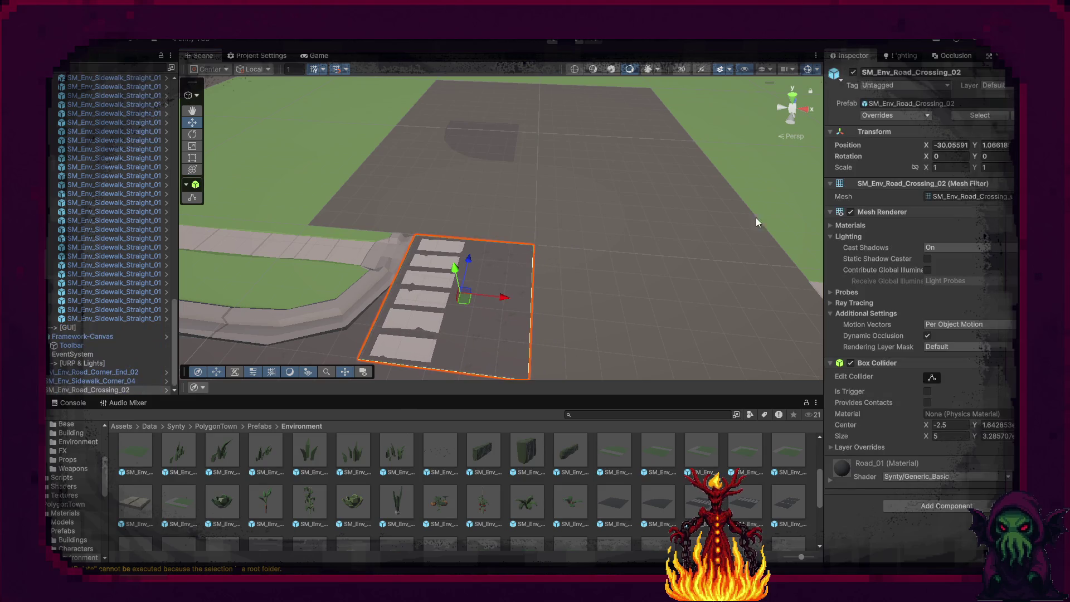
pyautogui.click(953, 144)
pyautogui.write('-300')
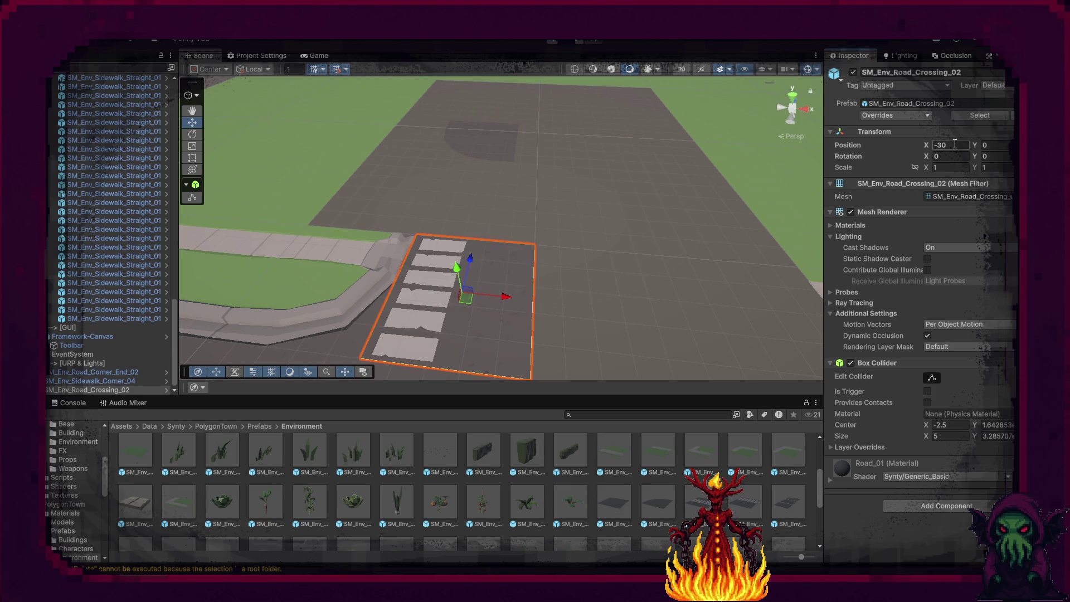
pyautogui.write('e')
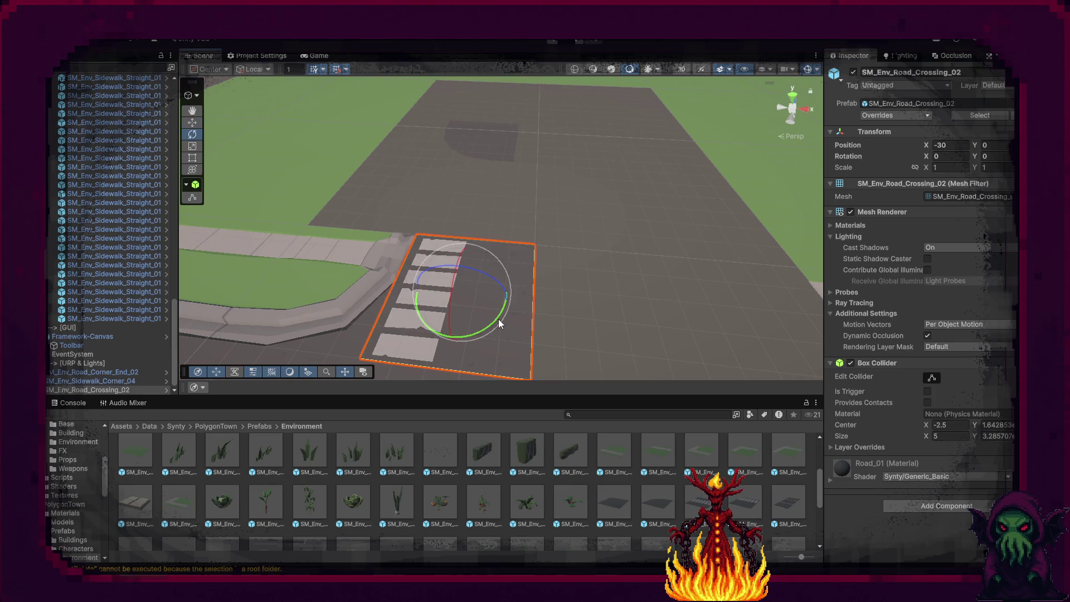
pyautogui.moveTo(493, 323)
pyautogui.mouseDown()
pyautogui.moveTo(333, 360)
pyautogui.moveTo(342, 352)
pyautogui.mouseUp()
pyautogui.press('w')
pyautogui.hotkey('ctrl', 'd')
pyautogui.moveTo(504, 297)
pyautogui.mouseDown()
pyautogui.moveTo(689, 311)
pyautogui.moveTo(654, 309)
pyautogui.mouseUp()
# Try a sidewalk corner copy beside the crossing at 240°, 210°, 270° and 180°, then delete it.
pyautogui.click(361, 256)
pyautogui.hotkey('ctrl', 'd')
pyautogui.moveTo(369, 285); pyautogui.dragTo(805, 319)
pyautogui.press('f')
pyautogui.press('e')
pyautogui.moveTo(624, 259)
pyautogui.mouseDown()
pyautogui.moveTo(517, 269)
pyautogui.moveTo(358, 244)
pyautogui.mouseUp()
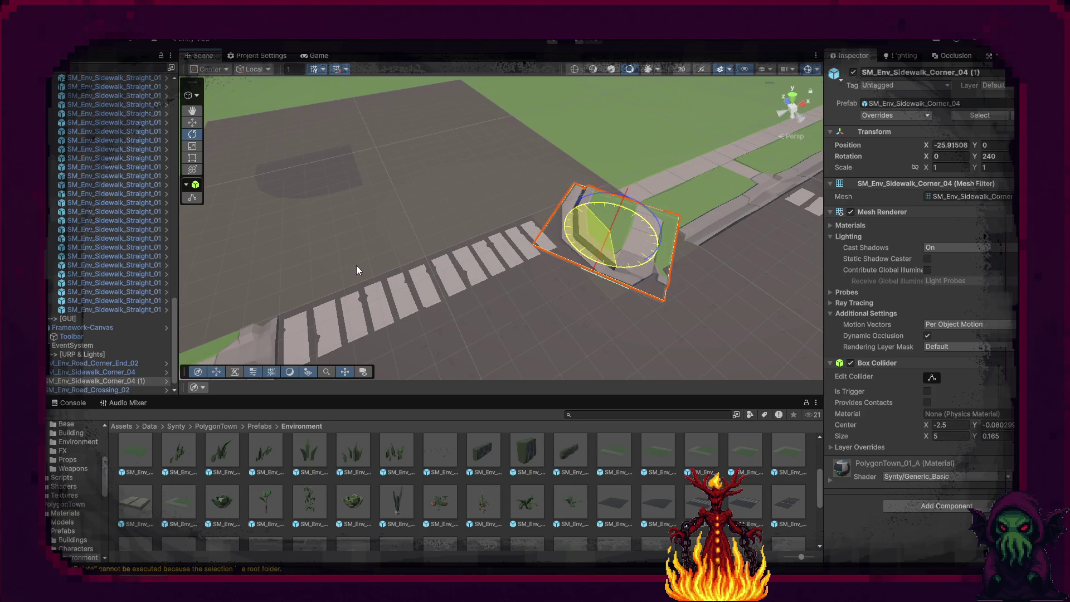
pyautogui.moveTo(356, 265); pyautogui.dragTo(409, 310)
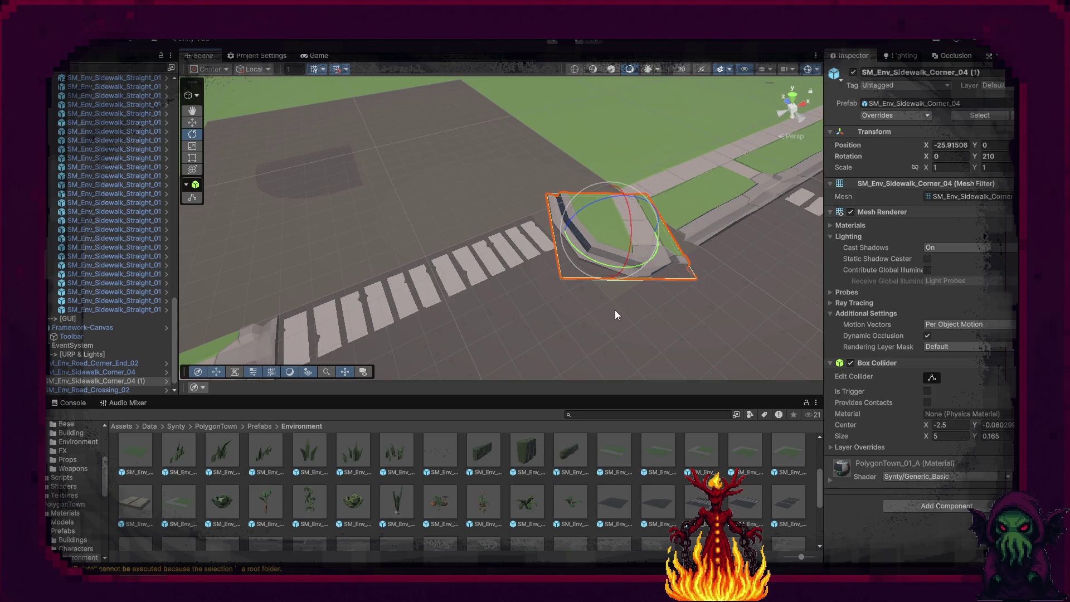
pyautogui.moveTo(587, 258); pyautogui.dragTo(476, 239)
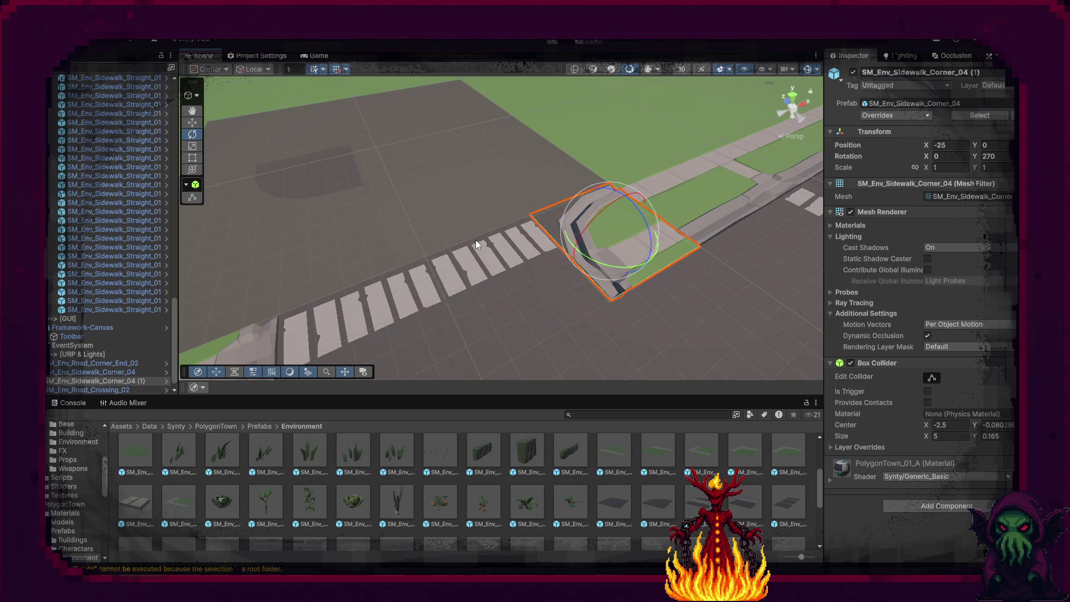
pyautogui.moveTo(602, 267); pyautogui.dragTo(696, 289)
pyautogui.press('Delete')
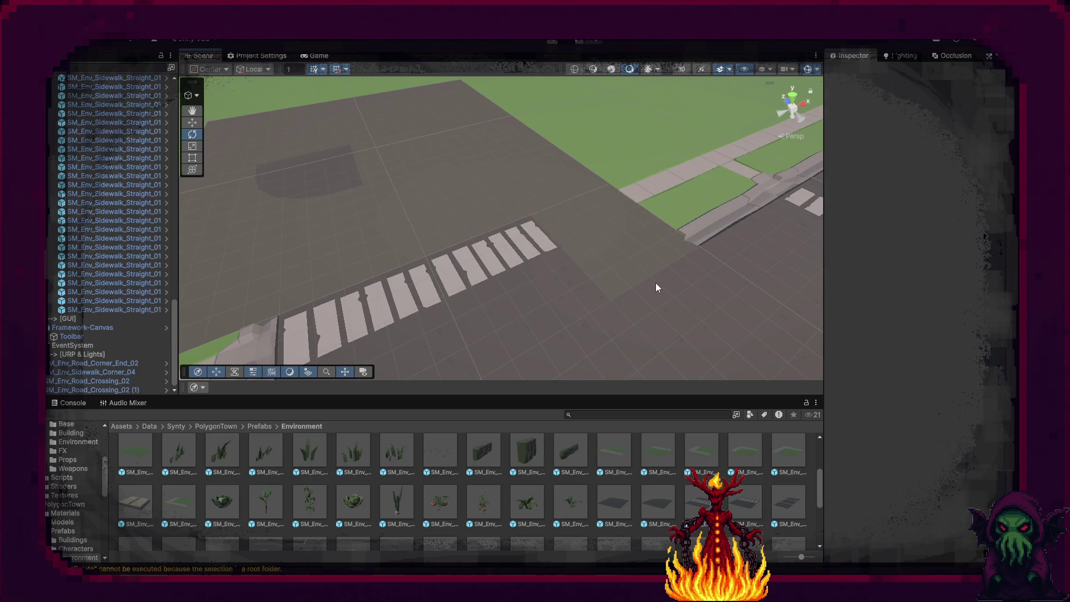
pyautogui.scroll(2, 464, 510)
pyautogui.scroll(2, 465, 510)
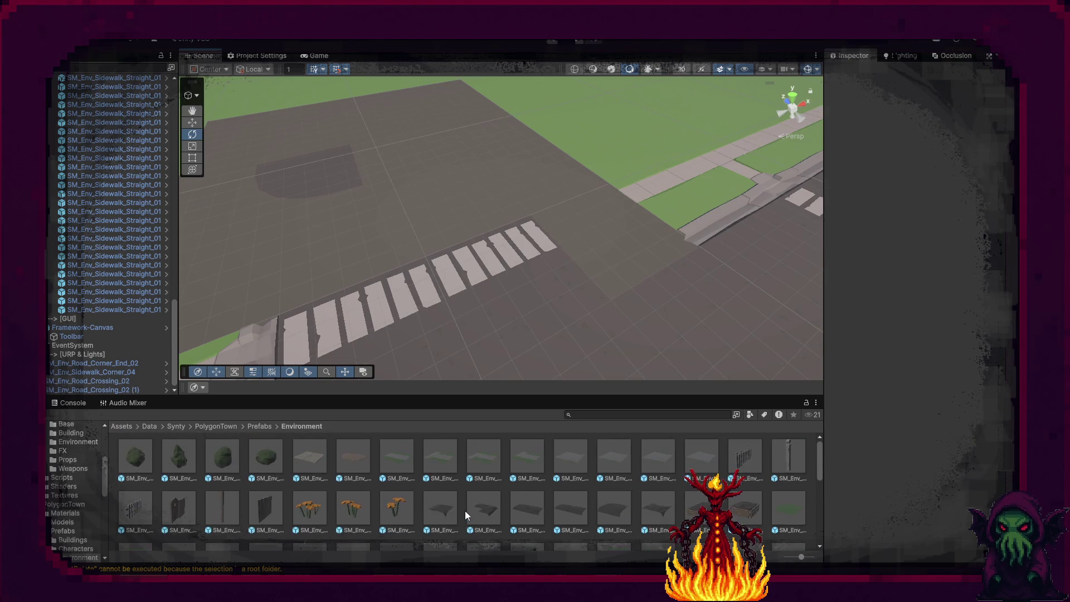
pyautogui.scroll(-5, 462, 510)
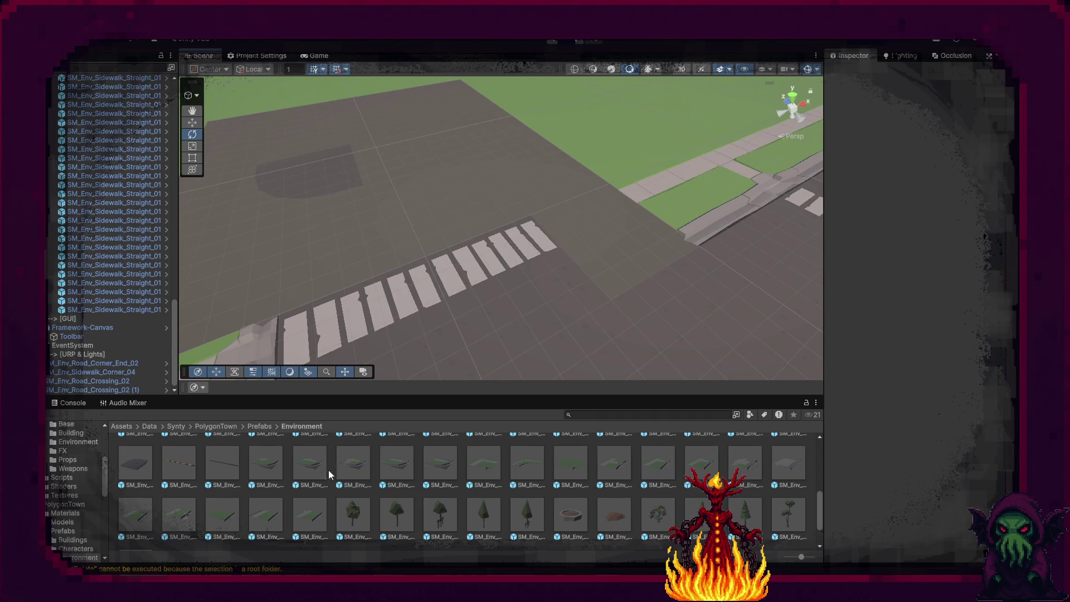
pyautogui.moveTo(383, 486)
pyautogui.mouseDown()
pyautogui.moveTo(403, 472)
pyautogui.moveTo(501, 278)
pyautogui.moveTo(610, 186)
pyautogui.mouseUp()
pyautogui.moveTo(611, 267); pyautogui.dragTo(766, 304)
pyautogui.hotkey('ctrl', 'z')
pyautogui.hotkey('ctrl', 'y')
pyautogui.press('w')
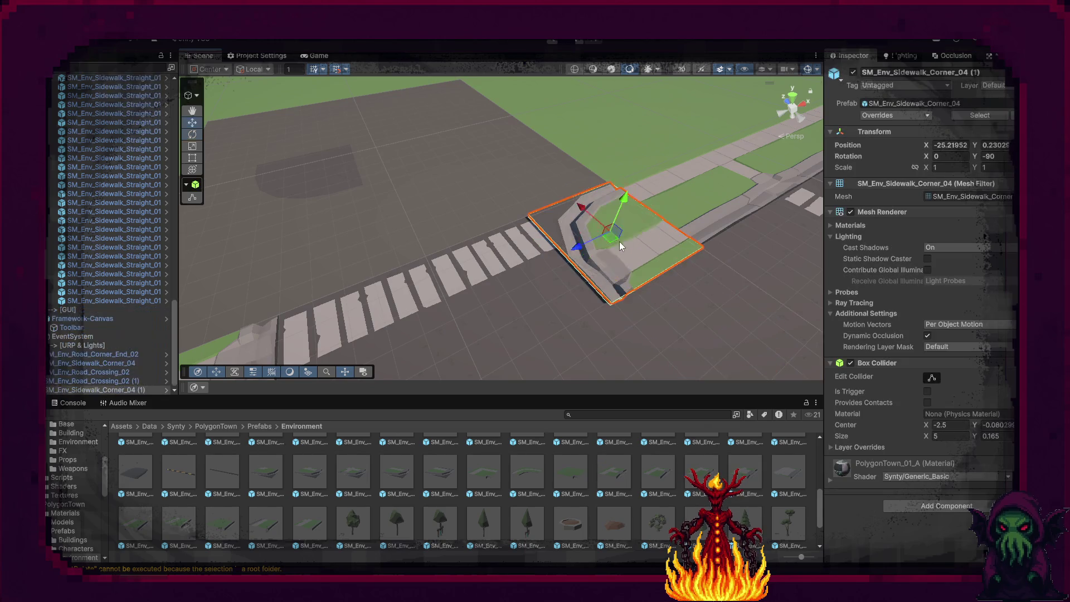
pyautogui.moveTo(587, 219); pyautogui.dragTo(519, 172)
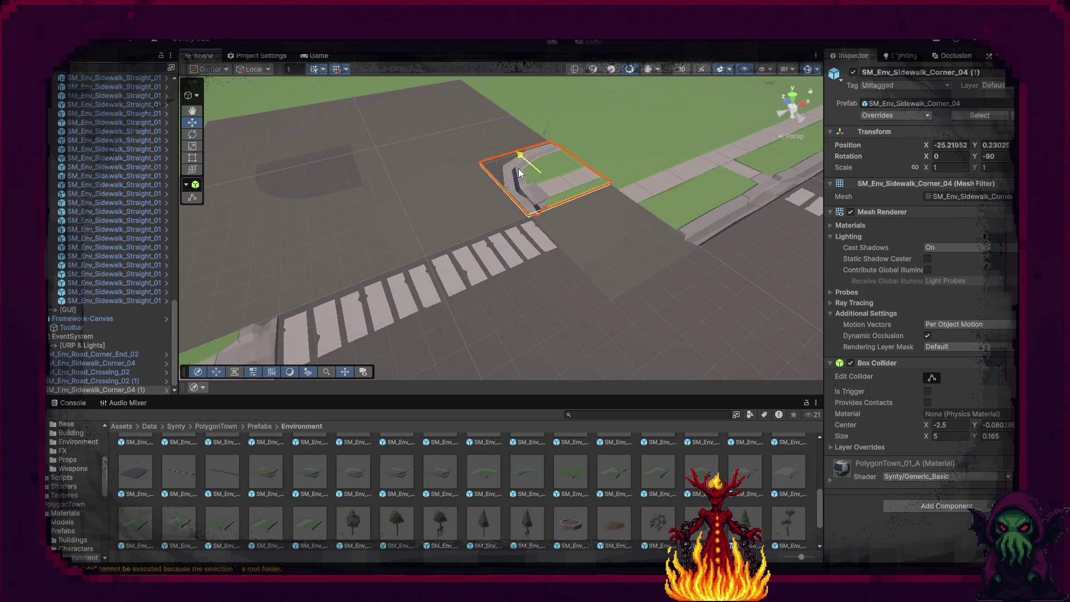
pyautogui.press('Delete')
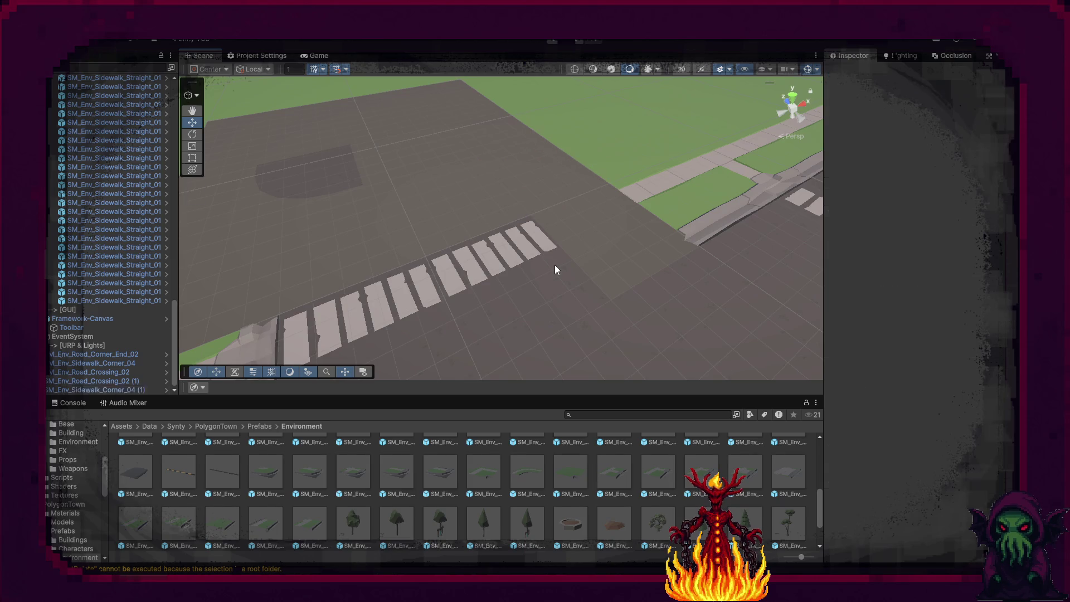
pyautogui.scroll(2, 564, 486)
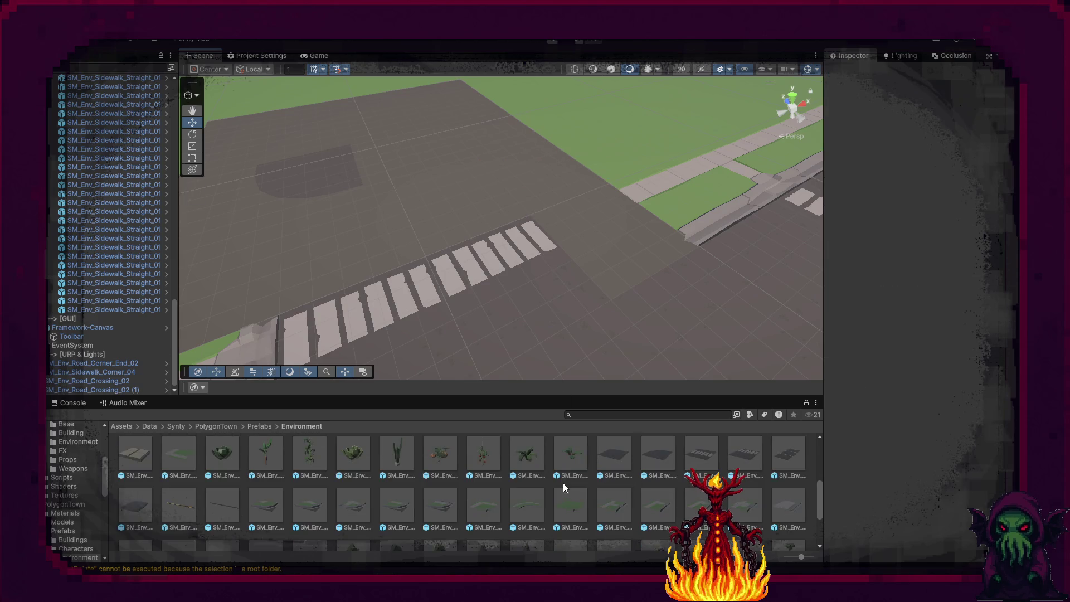
pyautogui.scroll(-3, 563, 486)
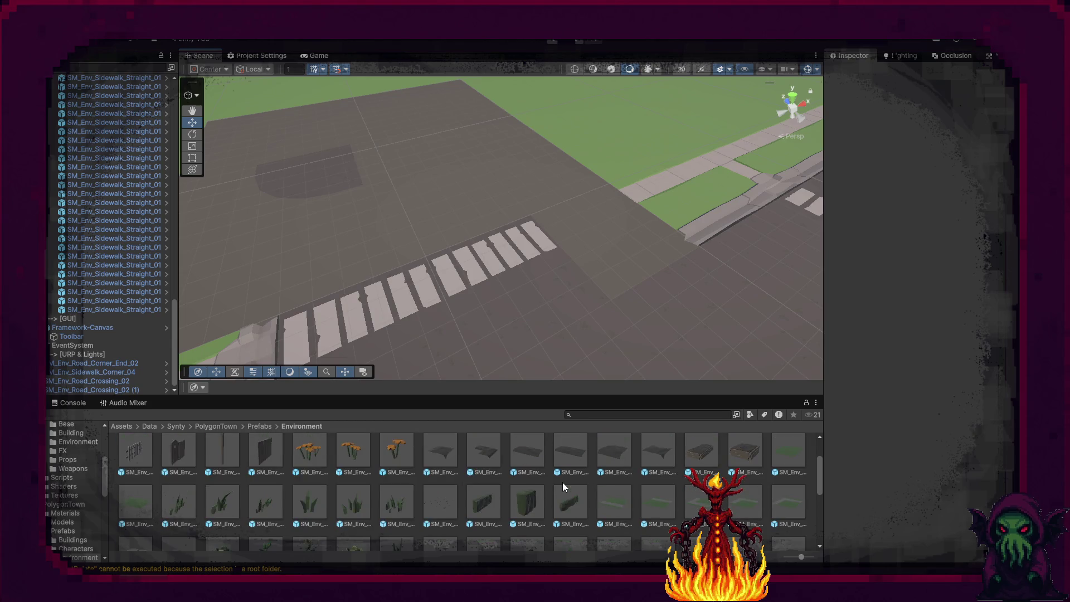
pyautogui.scroll(-5, 563, 483)
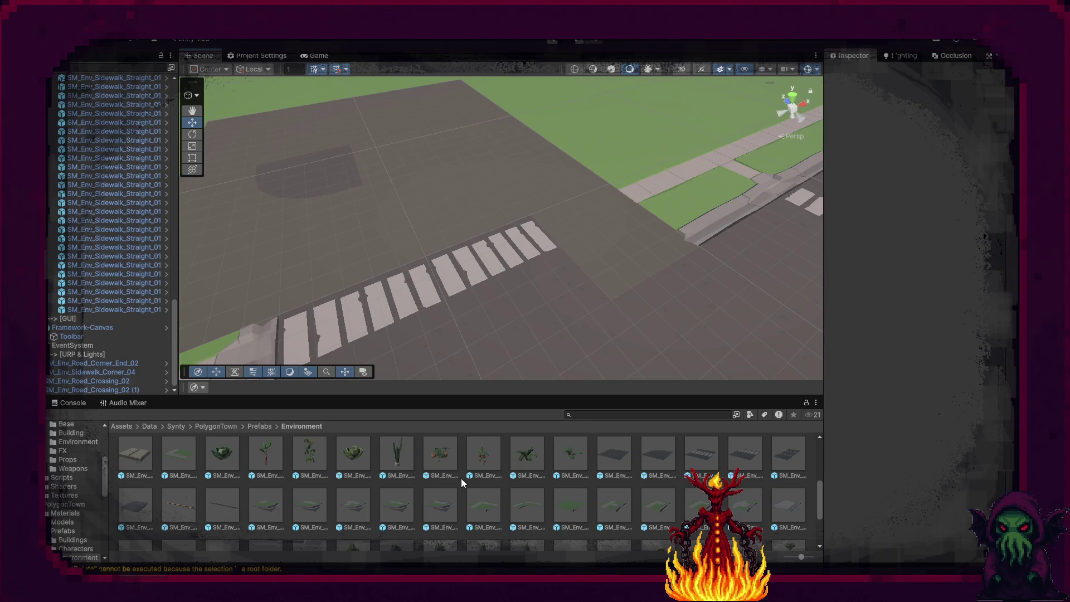
pyautogui.scroll(-3, 460, 478)
pyautogui.scroll(2, 460, 477)
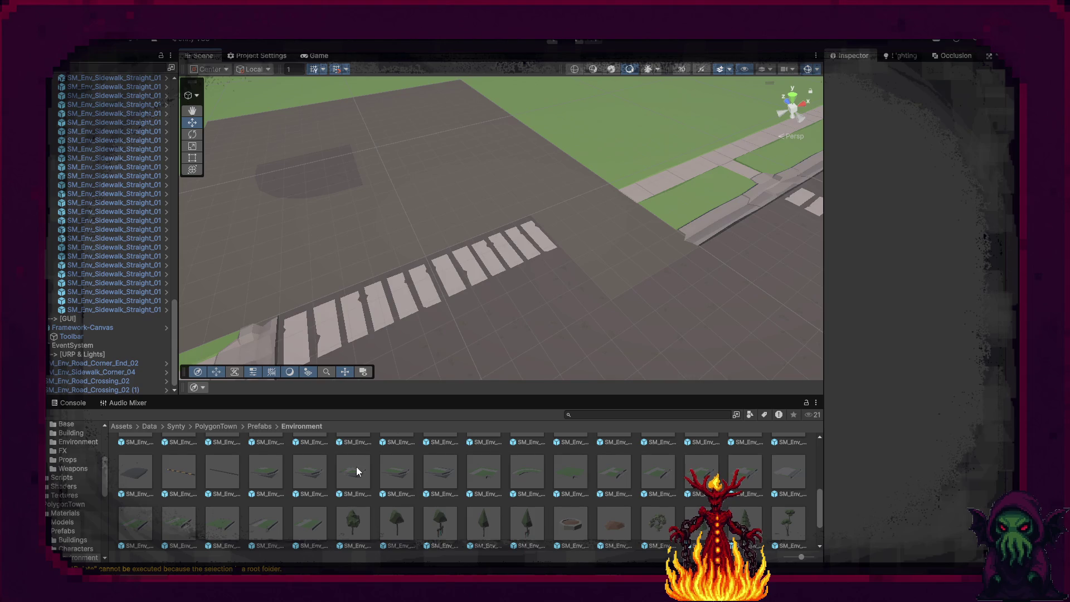
pyautogui.moveTo(353, 473)
pyautogui.mouseDown()
pyautogui.moveTo(563, 244)
pyautogui.moveTo(593, 183)
pyautogui.mouseUp()
# Turn the new sidewalk corner to -180° and nudge it into position.
pyautogui.press('e')
pyautogui.moveTo(646, 277)
pyautogui.mouseDown()
pyautogui.moveTo(873, 319)
pyautogui.moveTo(857, 329)
pyautogui.mouseUp()
pyautogui.press('w')
pyautogui.moveTo(604, 237)
pyautogui.mouseDown()
pyautogui.moveTo(618, 241)
pyautogui.moveTo(327, 231)
pyautogui.moveTo(739, 224)
pyautogui.moveTo(613, 234)
pyautogui.mouseUp()
# Delete the large road tile and the lower road piece.
pyautogui.rightClick(608, 236)
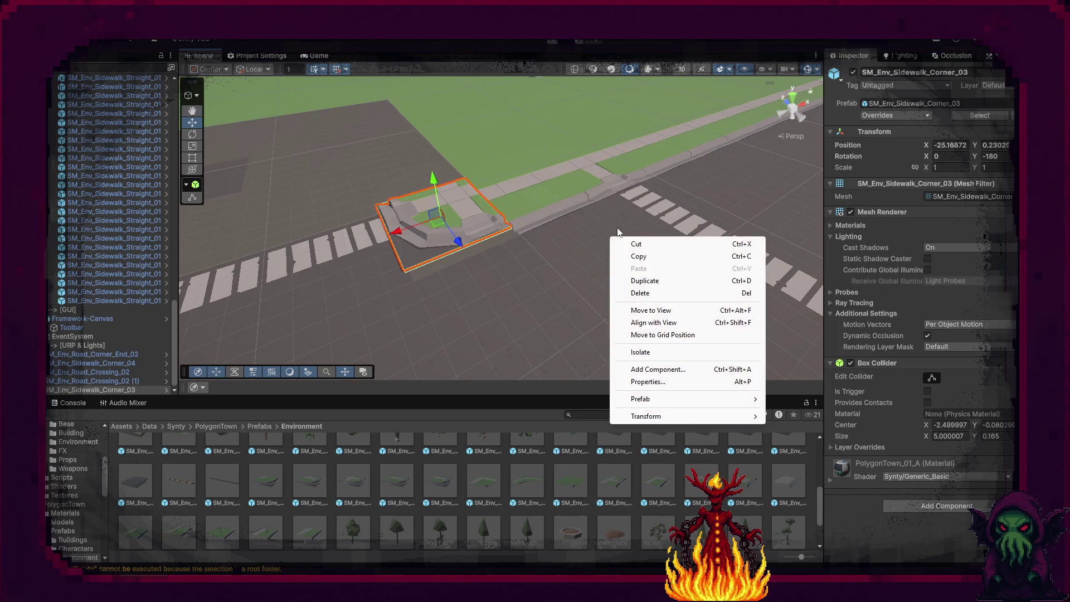
pyautogui.click(508, 267)
pyautogui.moveTo(508, 266); pyautogui.dragTo(607, 316)
pyautogui.click(569, 310)
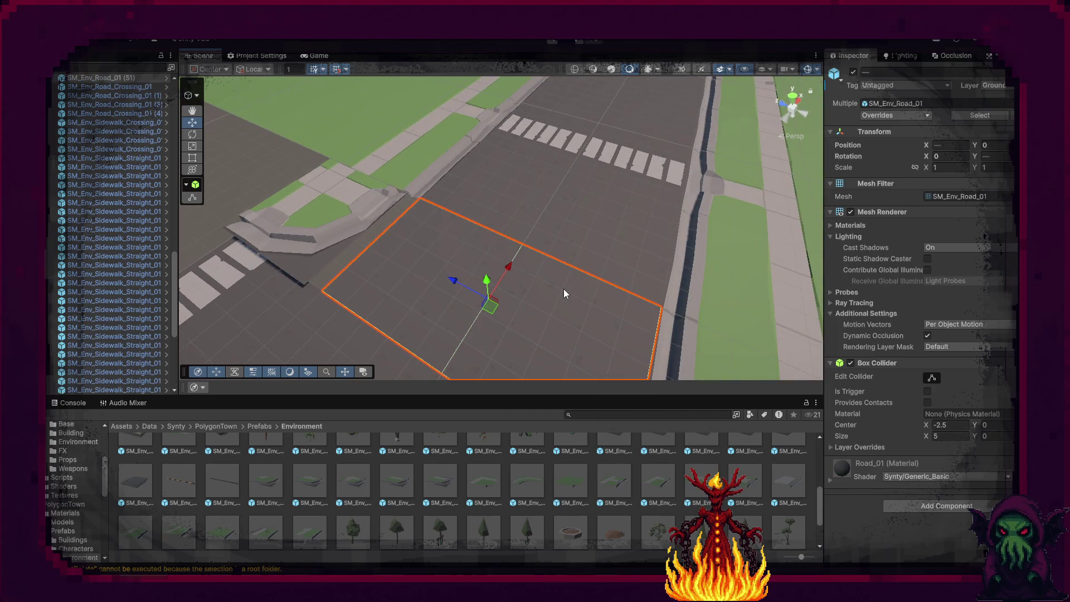
pyautogui.press('Delete')
pyautogui.click(674, 340)
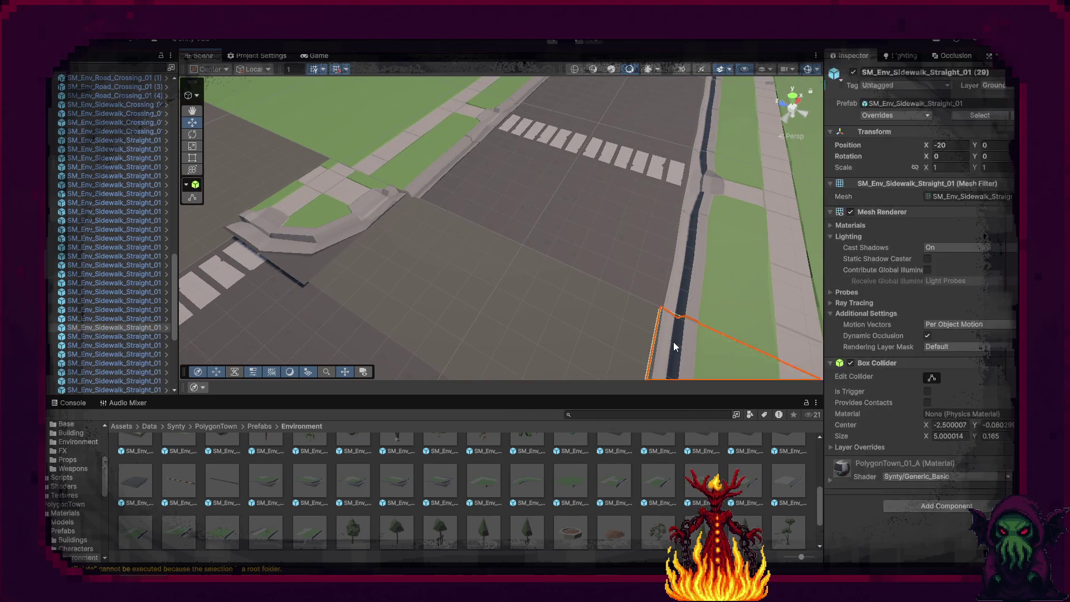
pyautogui.press('Delete')
# Slide the two crosswalk tiles toward the camera and copy a road tile one tile left.
pyautogui.click(709, 200)
pyautogui.keyDown('shift'); pyautogui.click(662, 178); pyautogui.keyUp('shift')
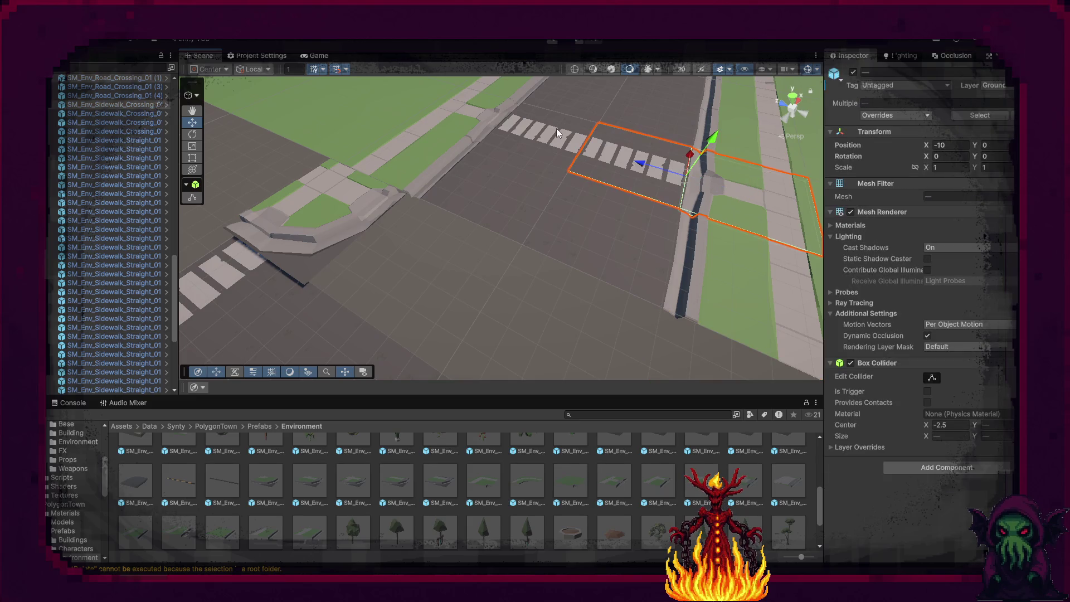
pyautogui.moveTo(641, 141)
pyautogui.mouseDown()
pyautogui.moveTo(634, 180)
pyautogui.moveTo(510, 276)
pyautogui.moveTo(323, 223)
pyautogui.mouseUp()
pyautogui.click(554, 309)
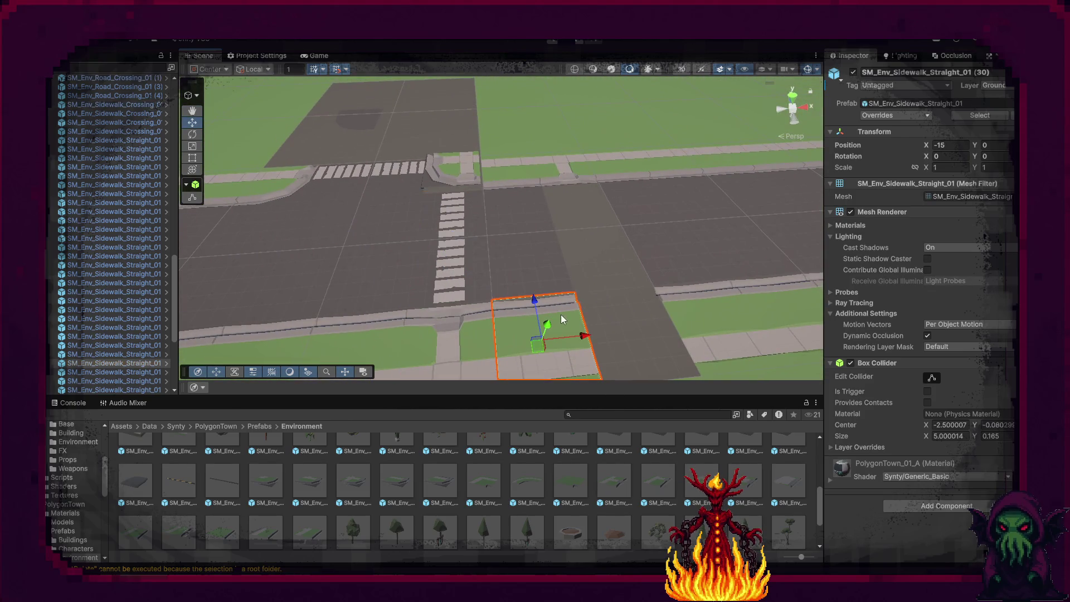
pyautogui.click(658, 334)
pyautogui.click(633, 194)
pyautogui.keyDown('shift'); pyautogui.click(633, 194); pyautogui.keyUp('shift')
pyautogui.hotkey('ctrl', 'd')
pyautogui.moveTo(693, 220); pyautogui.dragTo(629, 232)
# Delete the unwanted sidewalk tile and fill the gap with a copy of another sidewalk tile.
pyautogui.click(572, 186)
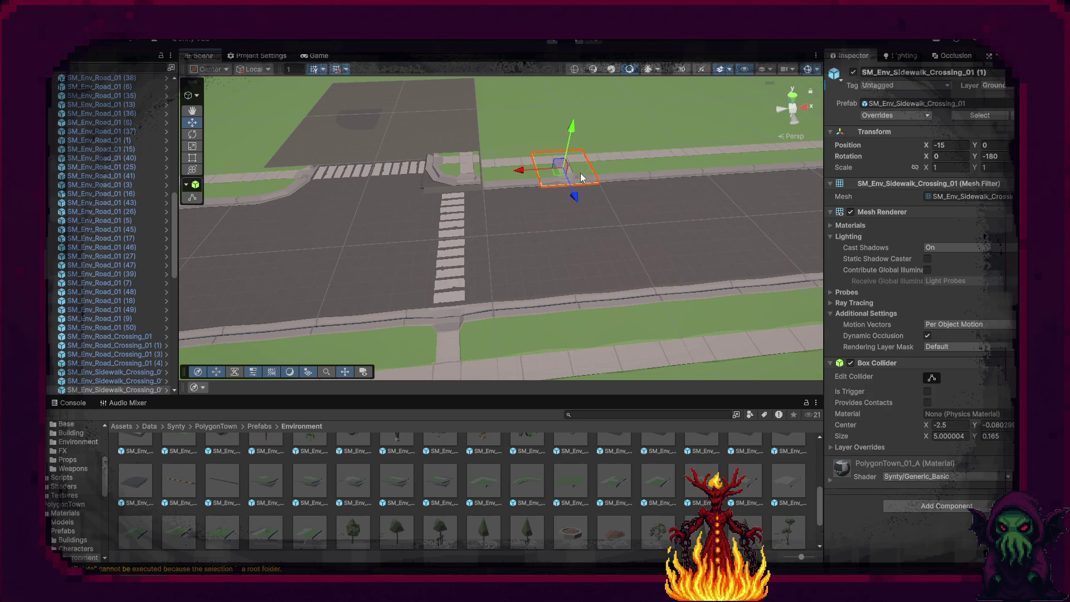
pyautogui.press('Delete')
pyautogui.click(610, 173)
pyautogui.hotkey('ctrl', 'd')
pyautogui.moveTo(609, 172); pyautogui.dragTo(525, 176)
pyautogui.scroll(5, 598, 227)
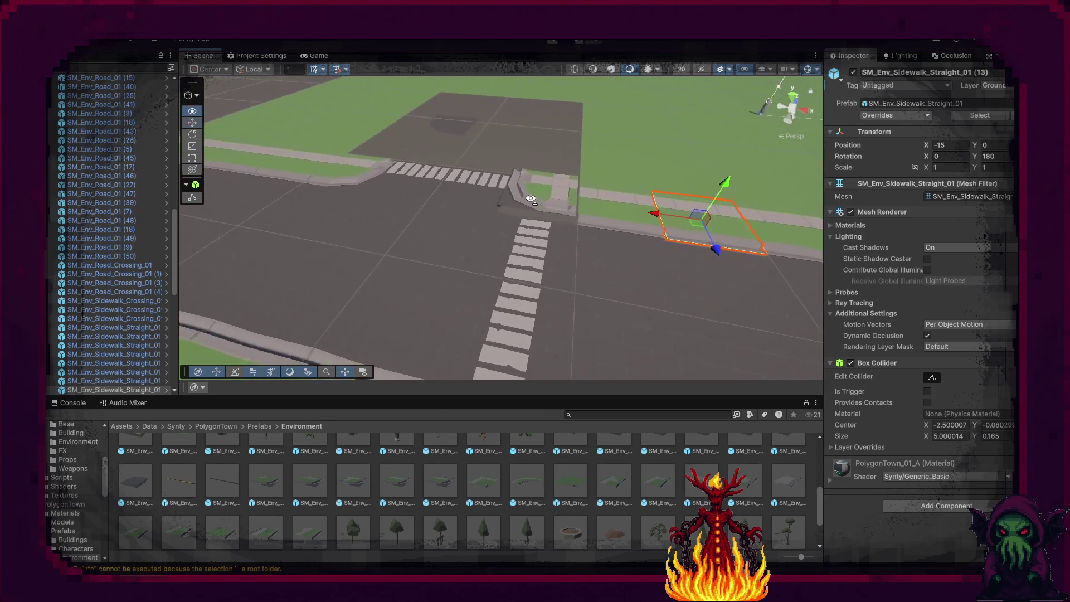
# Reset the sidewalk corner's Transform and move it to the end of the crosswalk.
pyautogui.click(549, 190)
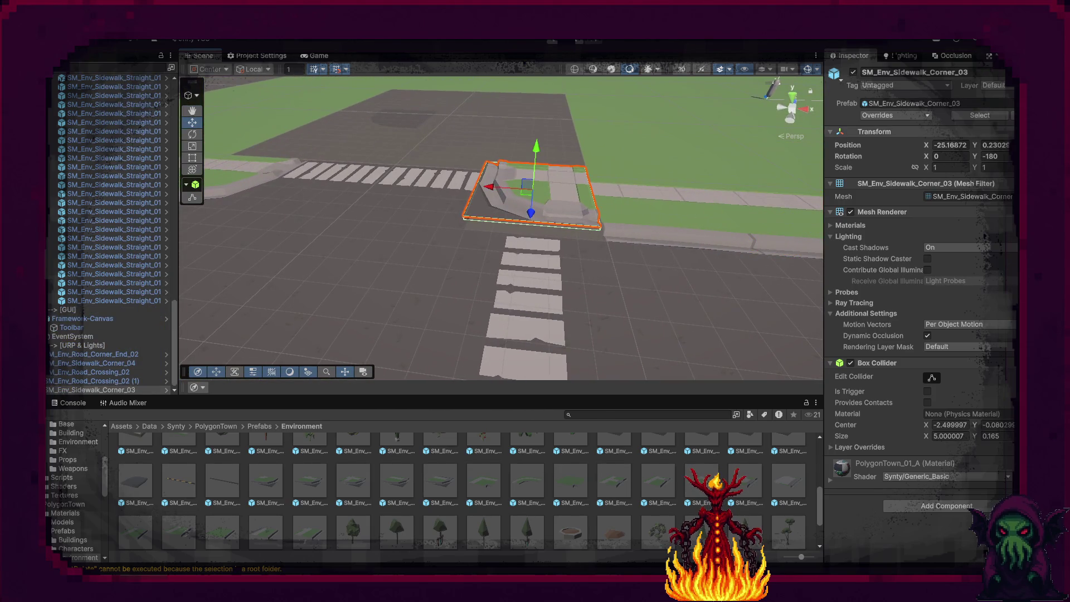
pyautogui.click(1003, 135)
pyautogui.click(1001, 146)
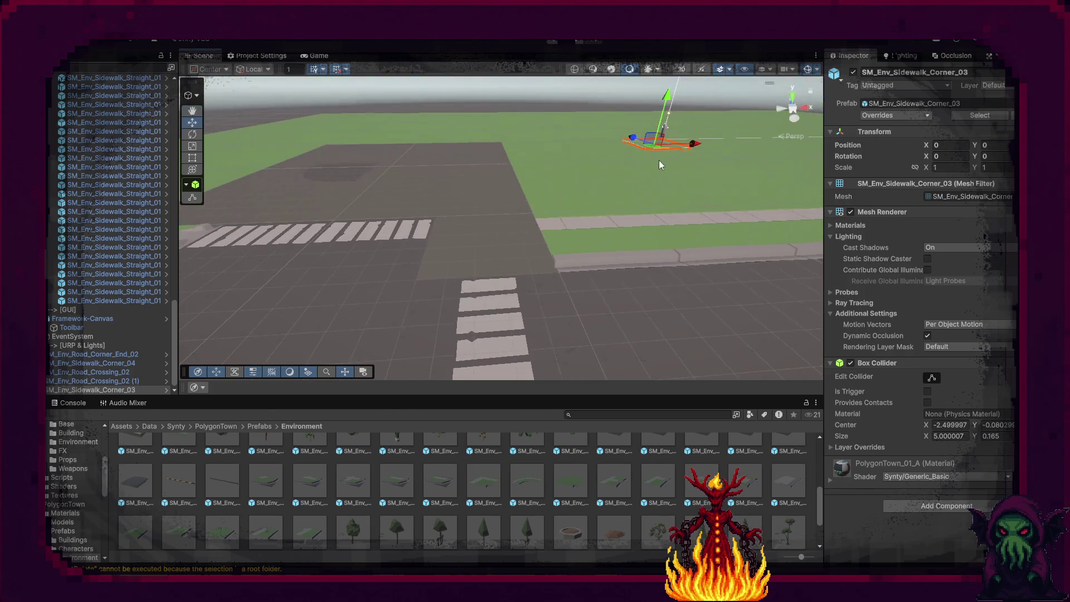
pyautogui.moveTo(520, 247)
pyautogui.mouseDown()
pyautogui.moveTo(471, 251)
pyautogui.moveTo(713, 322)
pyautogui.mouseUp()
pyautogui.press('e')
pyautogui.click(449, 175)
# Delete Road_Corner_End_02 and add SM_Env_Sidewalk_Driveway_Wide_01 at X 0, Y 0.
pyautogui.moveTo(450, 175); pyautogui.dragTo(114, 225)
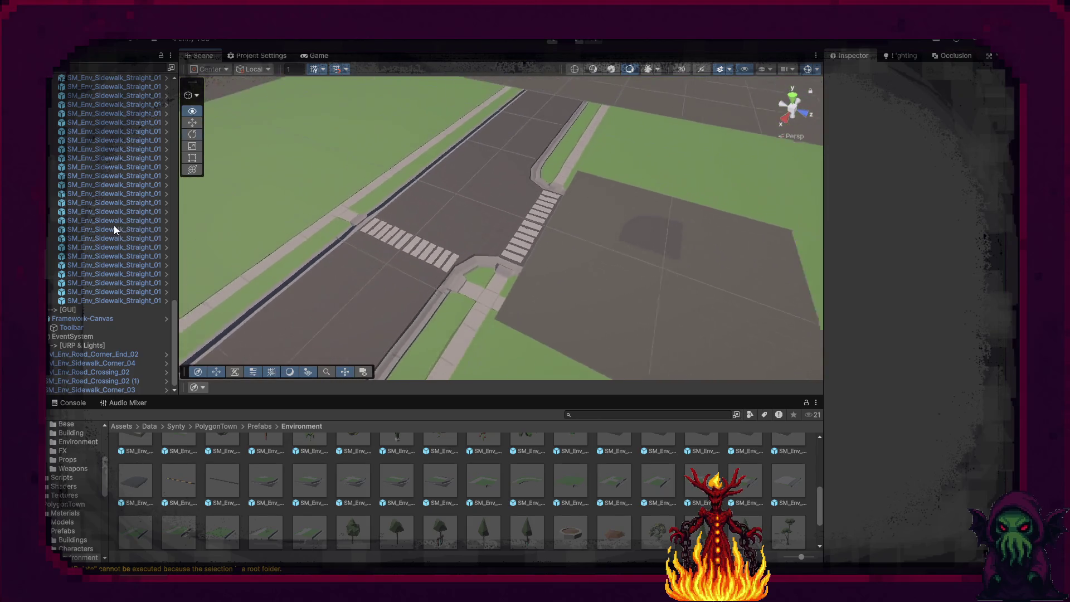
pyautogui.click(642, 231)
pyautogui.press('Delete')
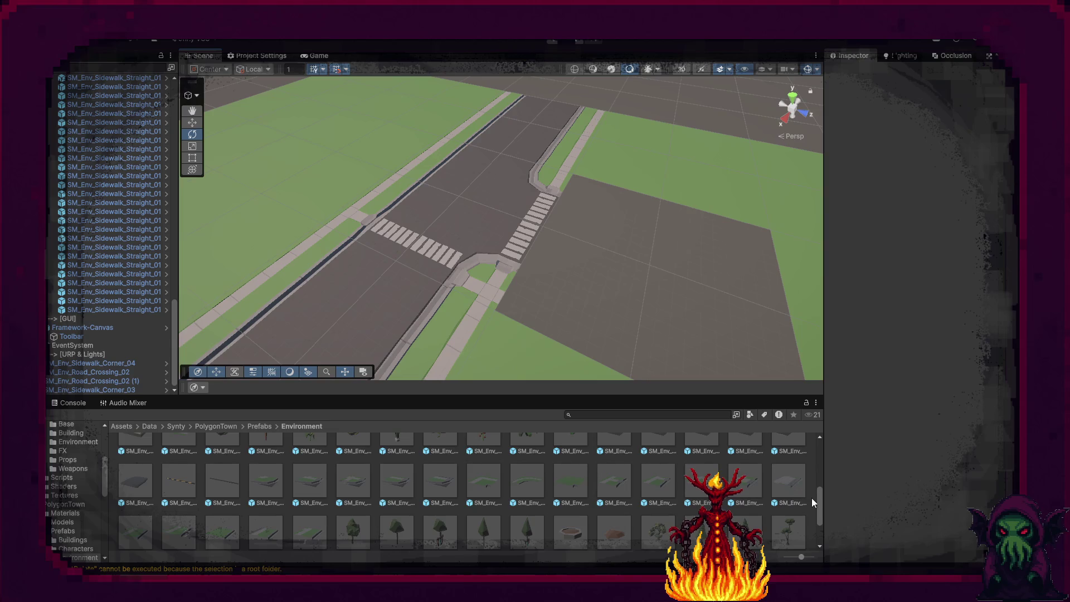
pyautogui.moveTo(788, 493)
pyautogui.mouseDown()
pyautogui.moveTo(640, 274)
pyautogui.moveTo(657, 284)
pyautogui.moveTo(640, 296)
pyautogui.moveTo(601, 282)
pyautogui.moveTo(661, 306)
pyautogui.moveTo(647, 316)
pyautogui.mouseUp()
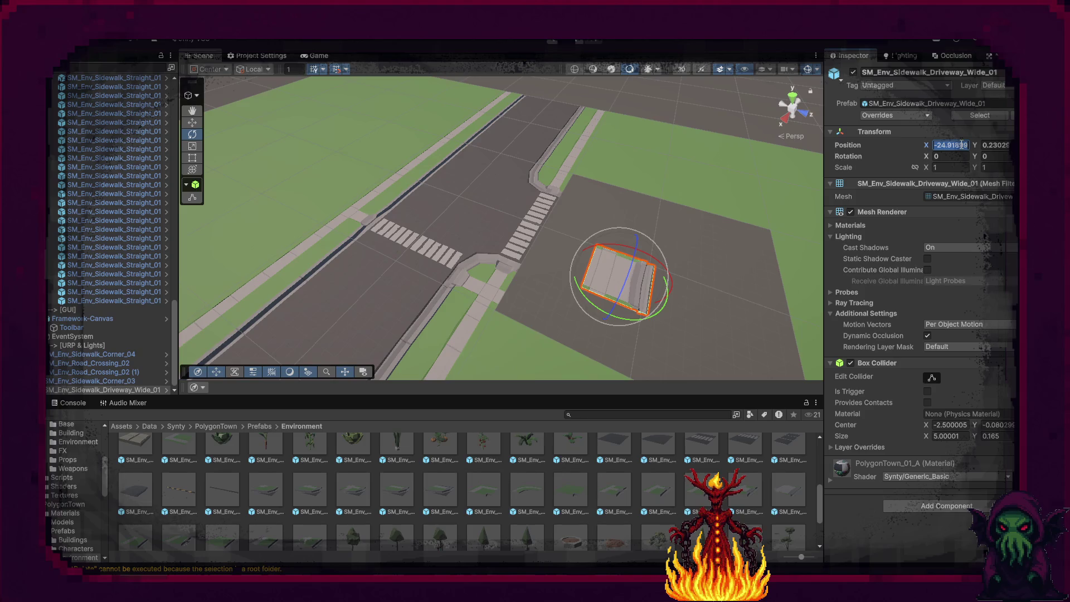
pyautogui.write('0')
pyautogui.press('Return')
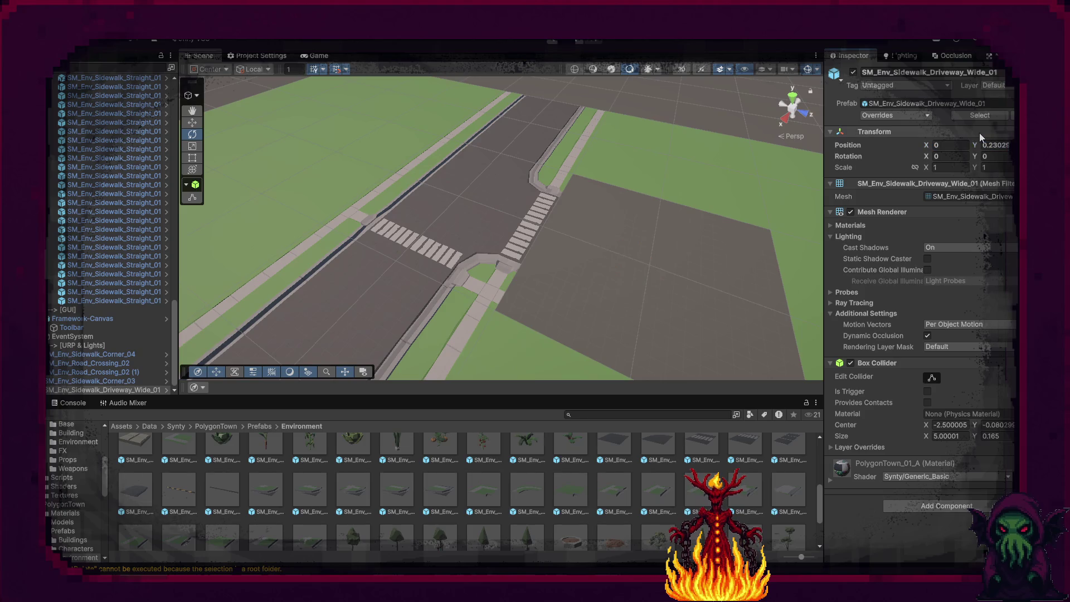
pyautogui.click(998, 145)
pyautogui.write('0')
pyautogui.press('Return')
# Line the driveway piece up beside the crosswalk and duplicate it, the copy at X -35.
pyautogui.moveTo(674, 176)
pyautogui.mouseDown()
pyautogui.moveTo(898, 175)
pyautogui.moveTo(955, 203)
pyautogui.moveTo(653, 296)
pyautogui.moveTo(351, 233)
pyautogui.moveTo(390, 254)
pyautogui.moveTo(450, 208)
pyautogui.moveTo(107, 172)
pyautogui.moveTo(593, 192)
pyautogui.mouseUp()
pyautogui.press('w')
pyautogui.press('e')
pyautogui.press('f')
pyautogui.press('w')
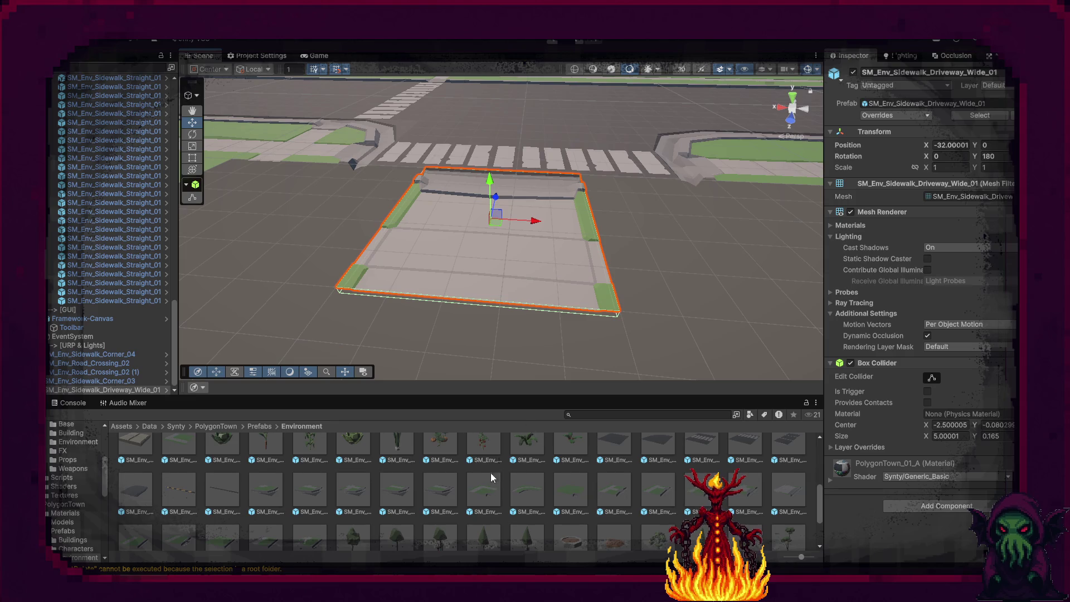
pyautogui.moveTo(549, 223)
pyautogui.mouseDown()
pyautogui.moveTo(460, 223)
pyautogui.moveTo(656, 229)
pyautogui.moveTo(624, 217)
pyautogui.moveTo(323, 255)
pyautogui.moveTo(371, 291)
pyautogui.moveTo(348, 301)
pyautogui.moveTo(514, 360)
pyautogui.mouseUp()
pyautogui.hotkey('ctrl', 'd')
pyautogui.click(514, 360)
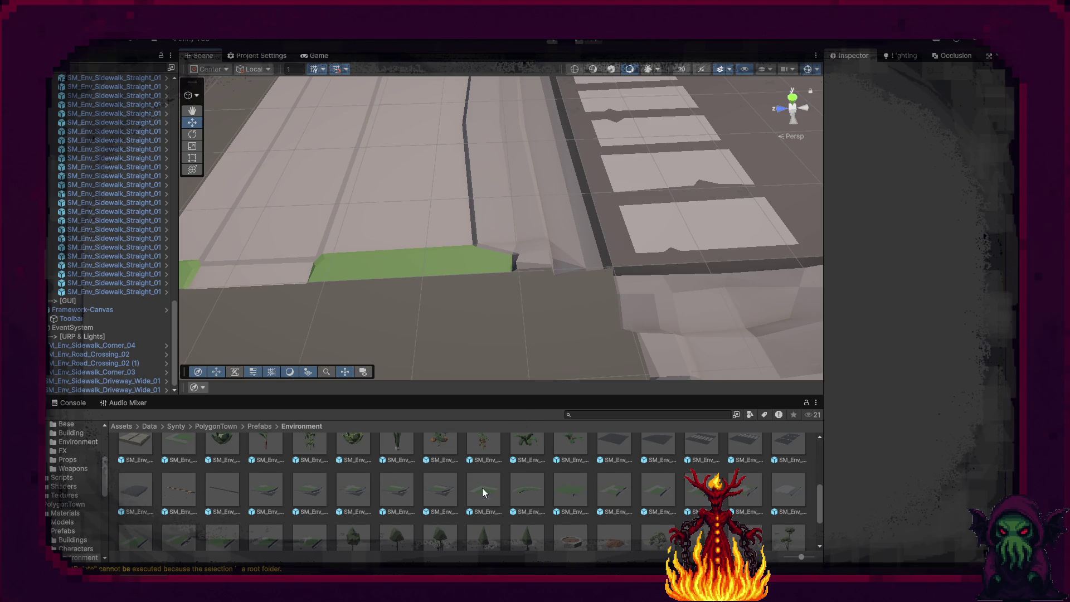
# Add an SM_Env_Sidewalk_Corner_End_01 piece and delete the extra Sidewalk_Corner_04.
pyautogui.moveTo(481, 370)
pyautogui.mouseDown()
pyautogui.moveTo(472, 346)
pyautogui.moveTo(394, 342)
pyautogui.moveTo(318, 372)
pyautogui.mouseUp()
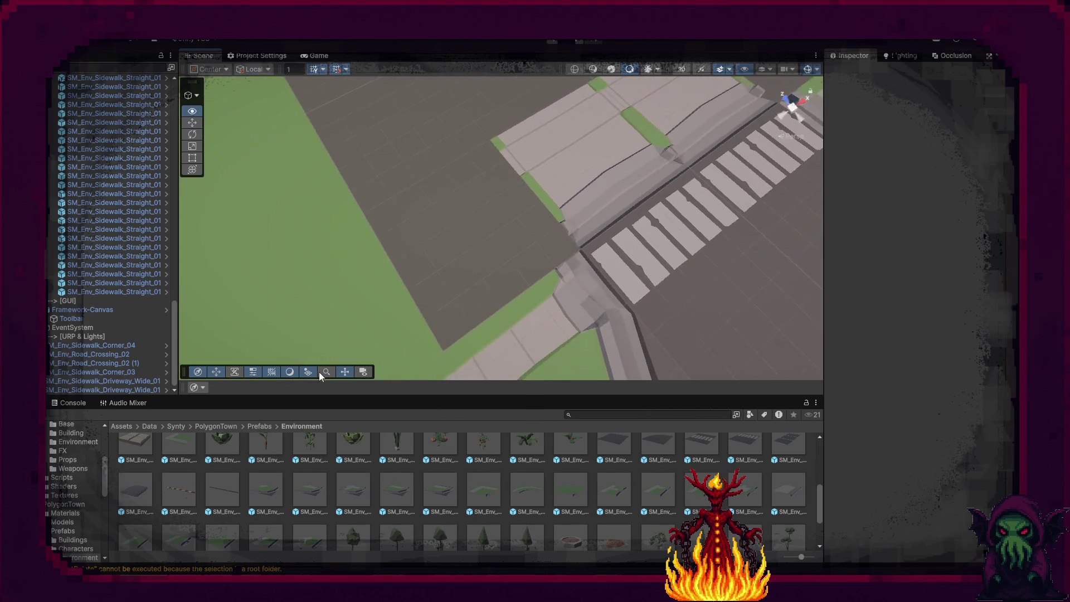
pyautogui.moveTo(508, 460); pyautogui.dragTo(490, 141)
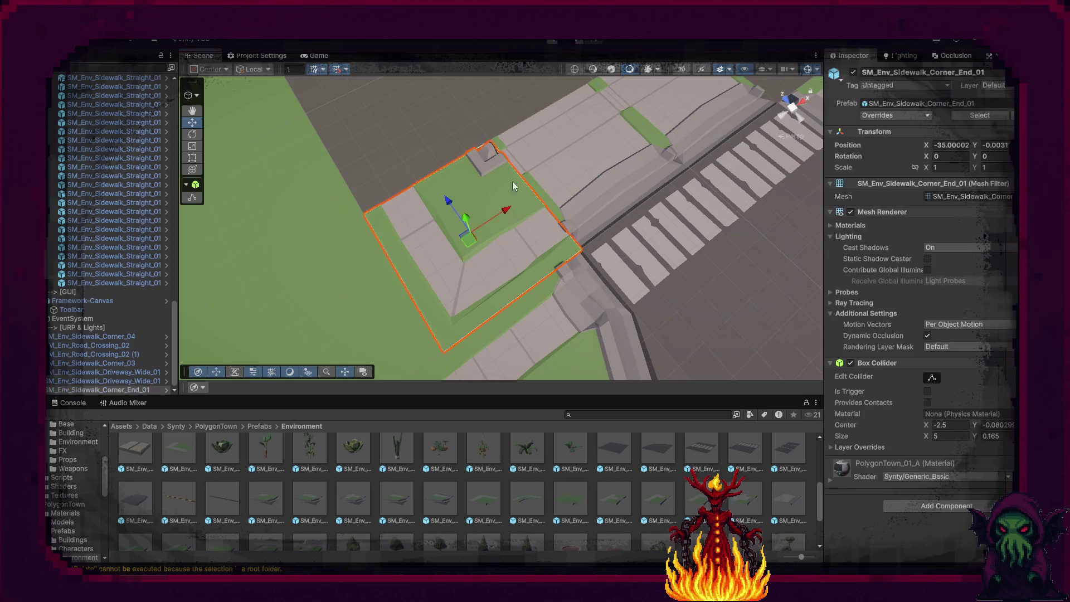
pyautogui.rightClick(668, 166)
pyautogui.click(588, 238)
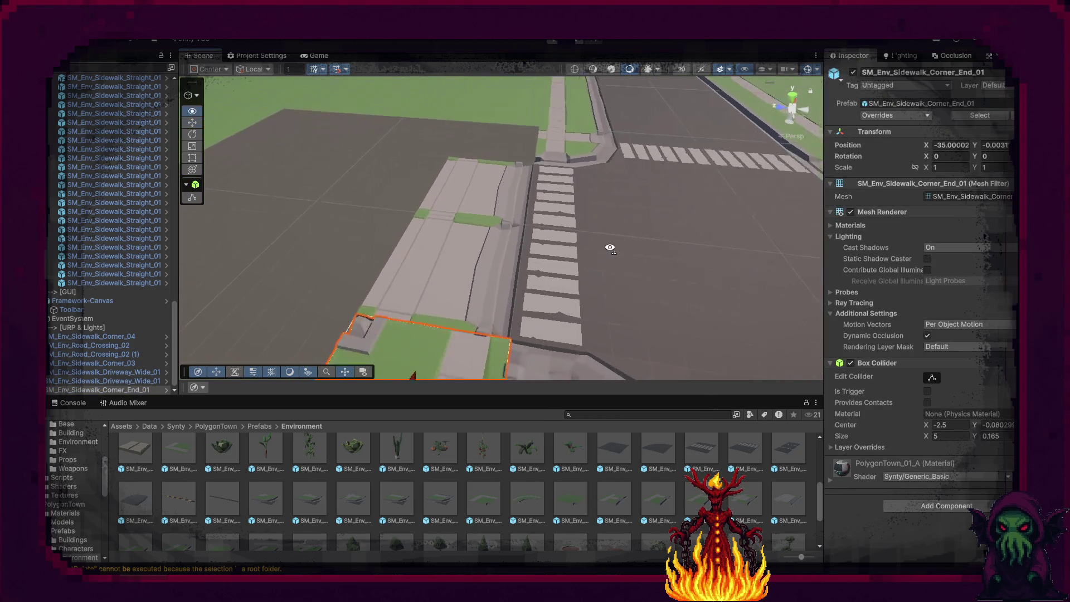
pyautogui.click(551, 318)
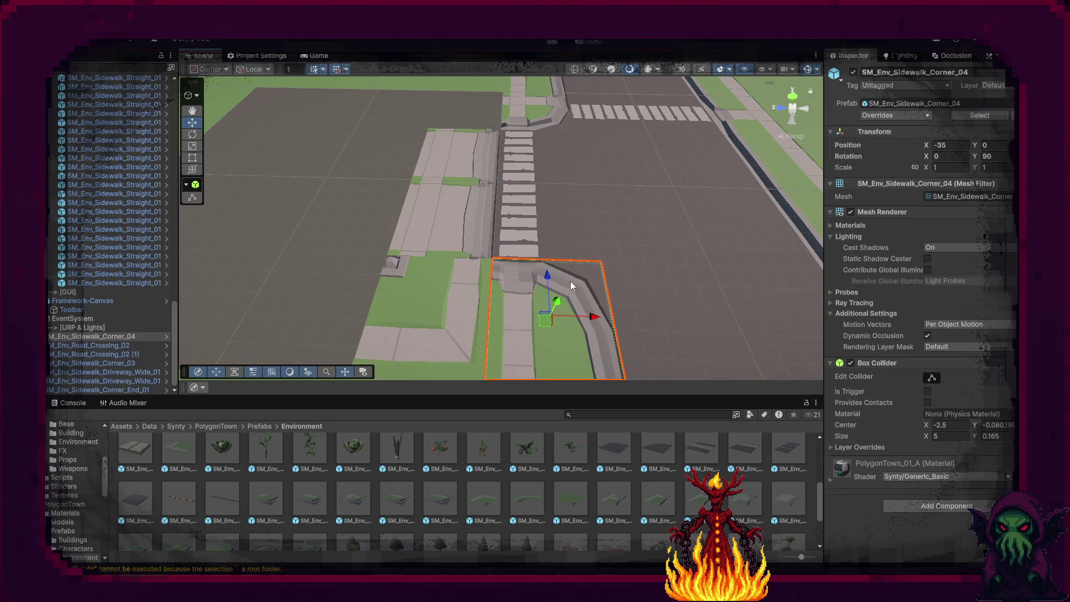
pyautogui.press('Delete')
# Move Sidewalk_Corner_03 (1) to the crosswalk's other end and turn it to face the road.
pyautogui.click(536, 119)
pyautogui.moveTo(538, 144); pyautogui.dragTo(545, 376)
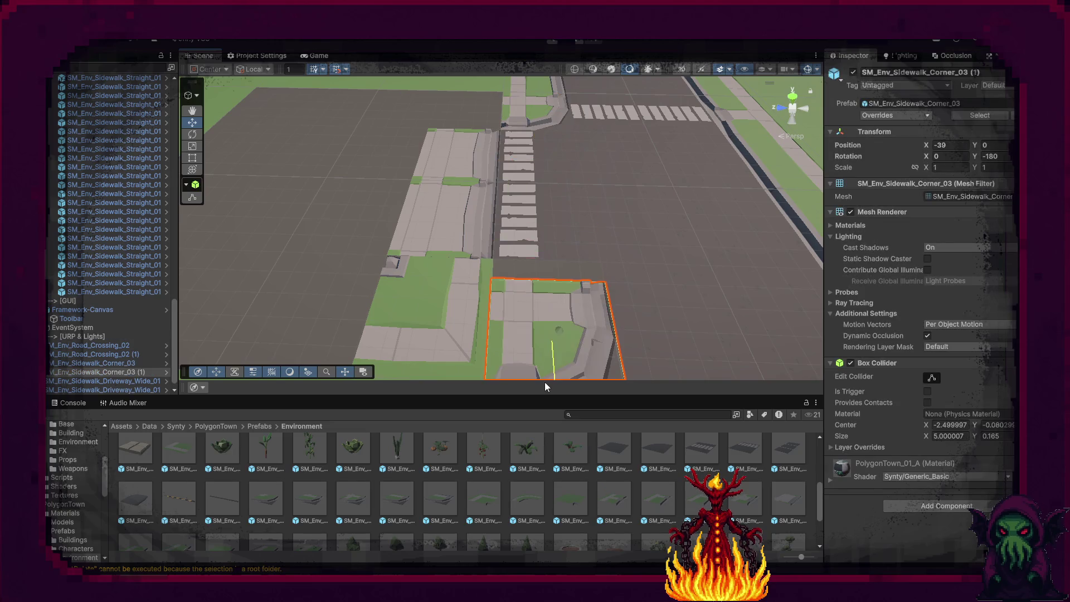
pyautogui.press('e')
pyautogui.press('f')
pyautogui.moveTo(552, 284)
pyautogui.mouseDown()
pyautogui.moveTo(579, 313)
pyautogui.moveTo(634, 311)
pyautogui.mouseUp()
# Rotate the corner-end piece 90° and set its Position X to -35.
pyautogui.click(447, 305)
pyautogui.moveTo(434, 319)
pyautogui.mouseDown()
pyautogui.moveTo(381, 359)
pyautogui.moveTo(333, 432)
pyautogui.moveTo(351, 440)
pyautogui.mouseUp()
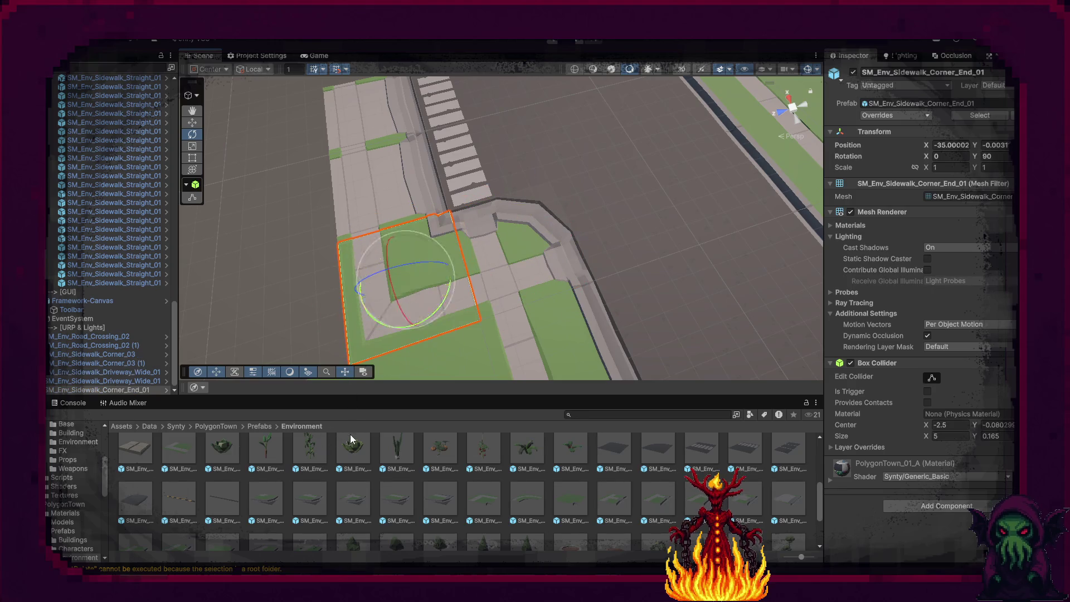
pyautogui.press('f')
pyautogui.click(968, 145)
pyautogui.write('35')
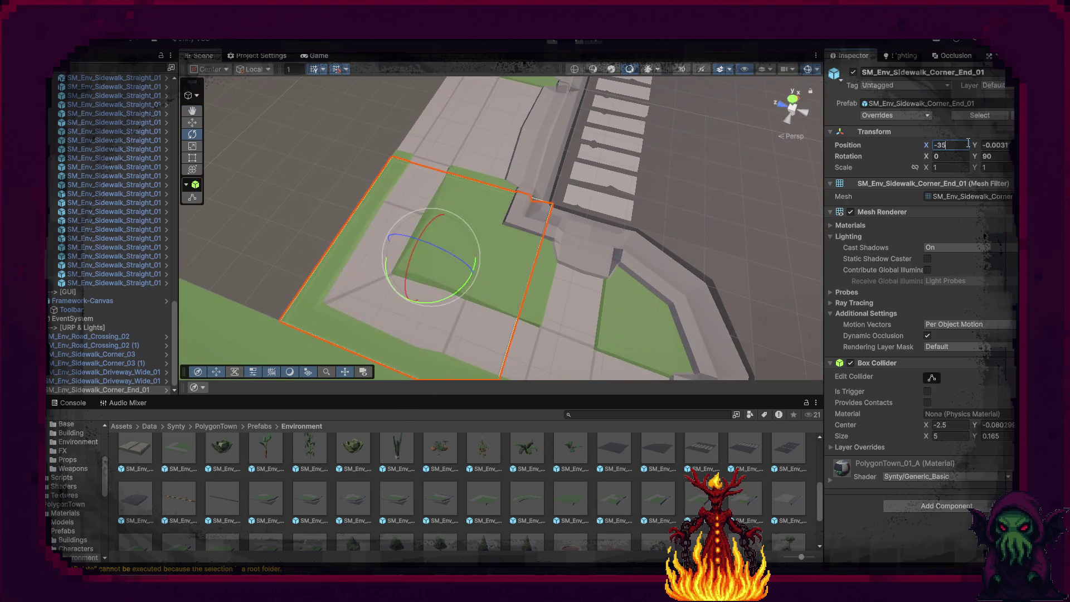
pyautogui.press('Tab')
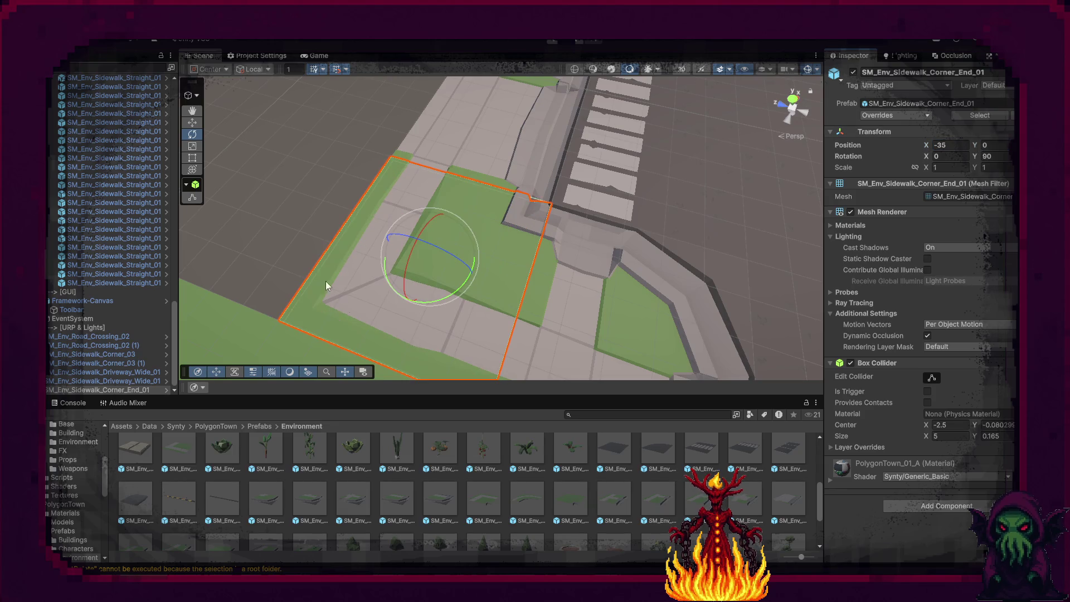
pyautogui.click(311, 169)
pyautogui.moveTo(311, 169)
pyautogui.mouseDown()
pyautogui.moveTo(578, 246)
pyautogui.moveTo(484, 191)
pyautogui.moveTo(303, 208)
pyautogui.moveTo(412, 233)
pyautogui.moveTo(671, 193)
pyautogui.moveTo(578, 193)
pyautogui.moveTo(507, 212)
pyautogui.moveTo(443, 274)
pyautogui.mouseUp()
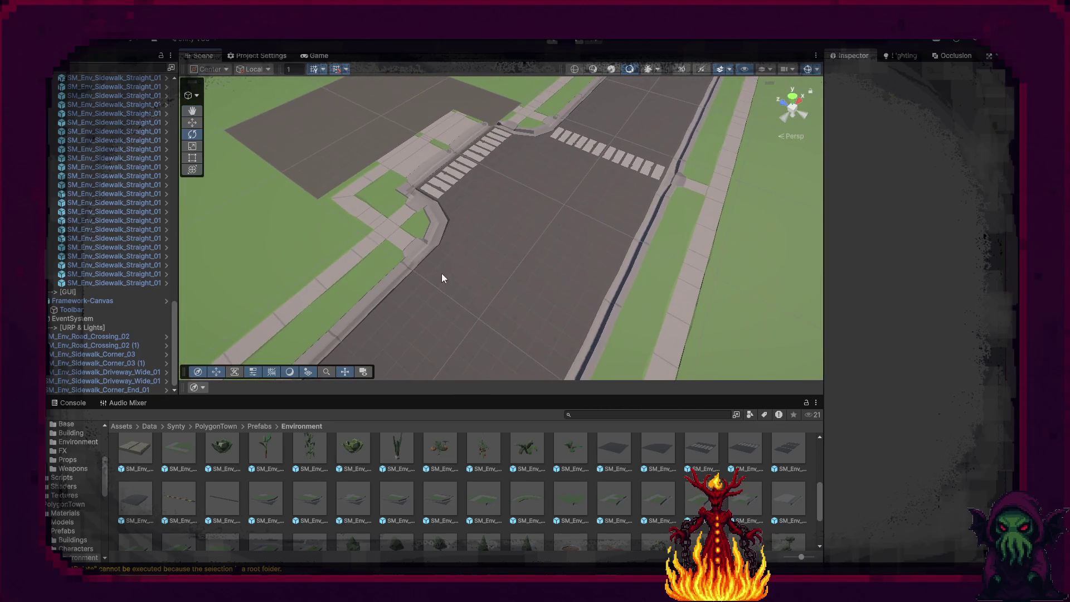
# Delete the old road, crosswalk, sidewalk crossing and curb tiles around the junction.
pyautogui.click(440, 294)
pyautogui.click(460, 273)
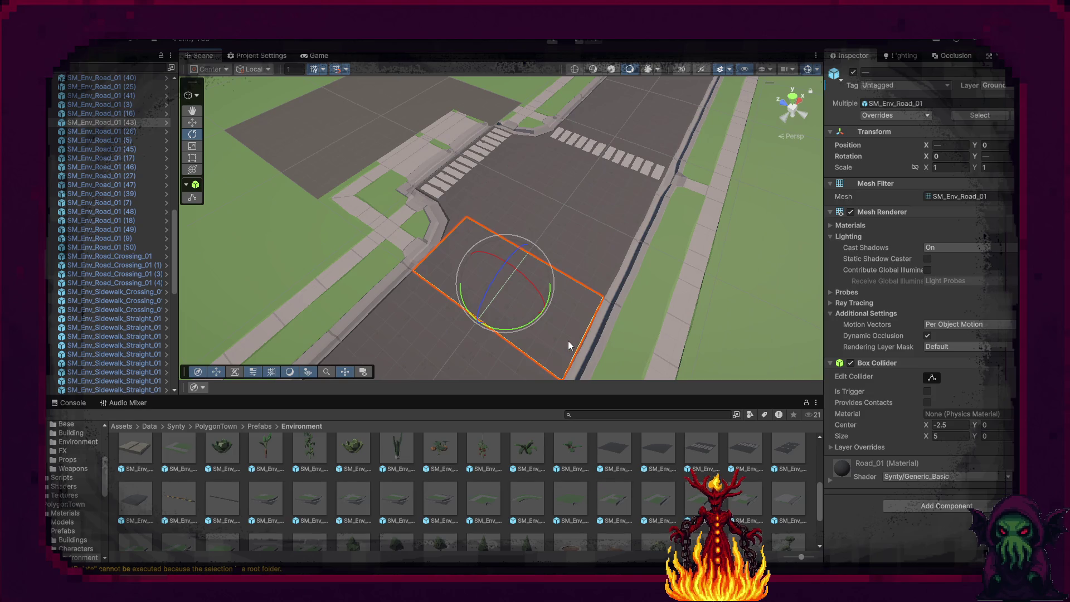
pyautogui.press('Delete')
pyautogui.click(557, 167)
pyautogui.press('Delete')
pyautogui.click(641, 166)
pyautogui.press('Delete')
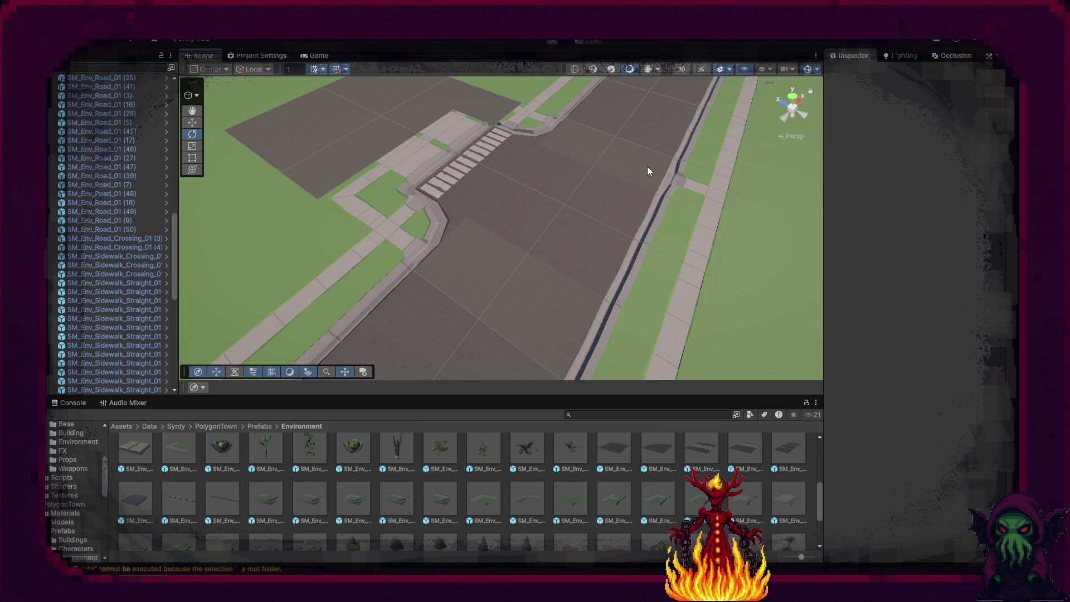
pyautogui.click(674, 170)
pyautogui.press('Delete')
pyautogui.click(620, 353)
pyautogui.press('Delete')
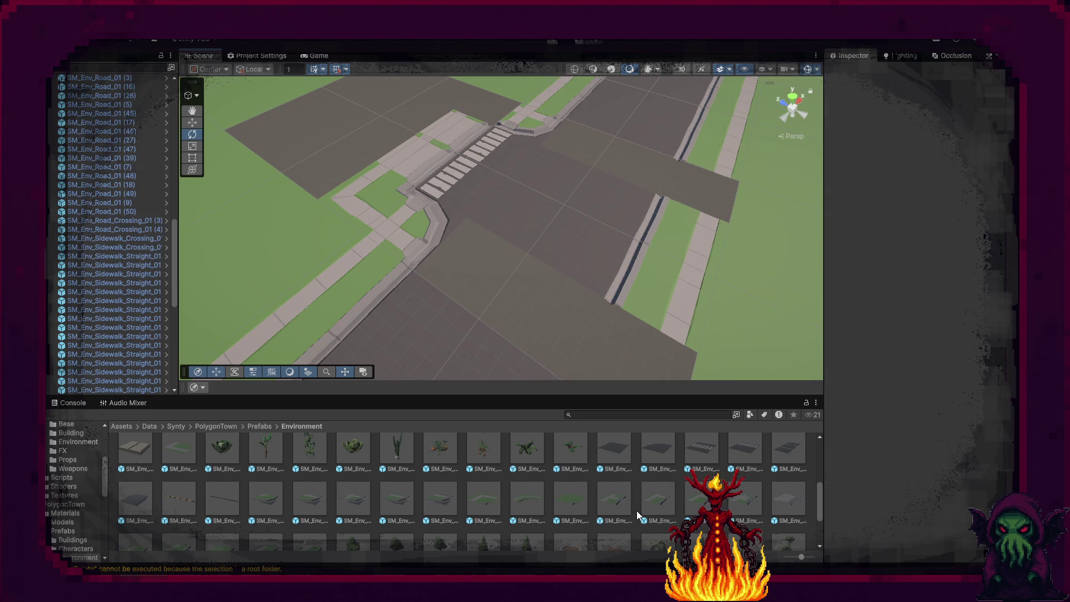
# Duplicate two crosswalk pieces, turn them 180° and place them at the far crossing, one at X -24.
pyautogui.click(478, 143)
pyautogui.keyDown('shift'); pyautogui.click(454, 184); pyautogui.keyUp('shift')
pyautogui.hotkey('ctrl', 'd')
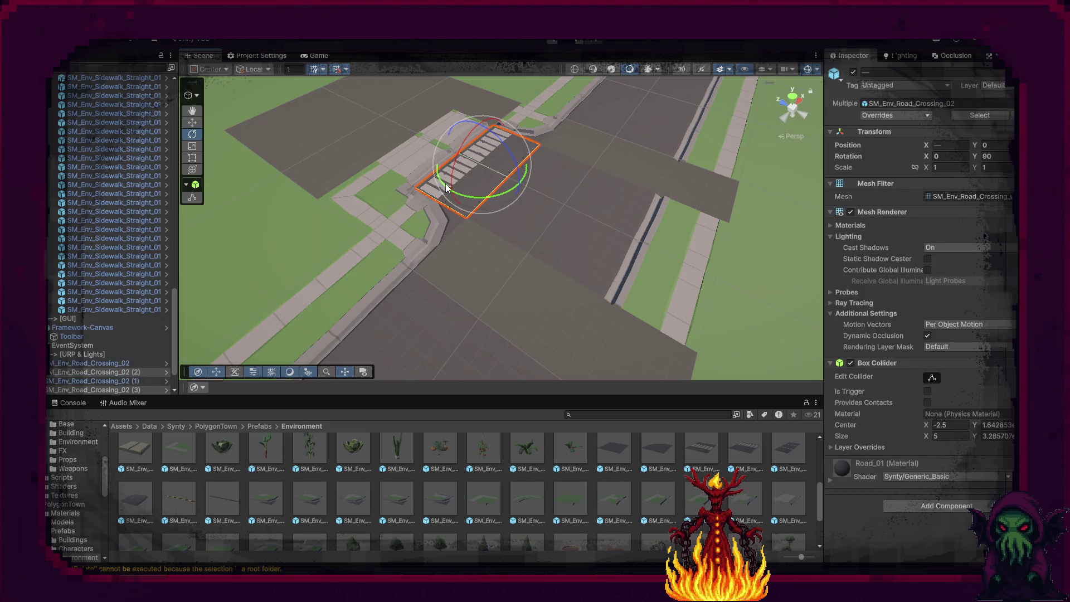
pyautogui.moveTo(481, 195); pyautogui.dragTo(328, 221)
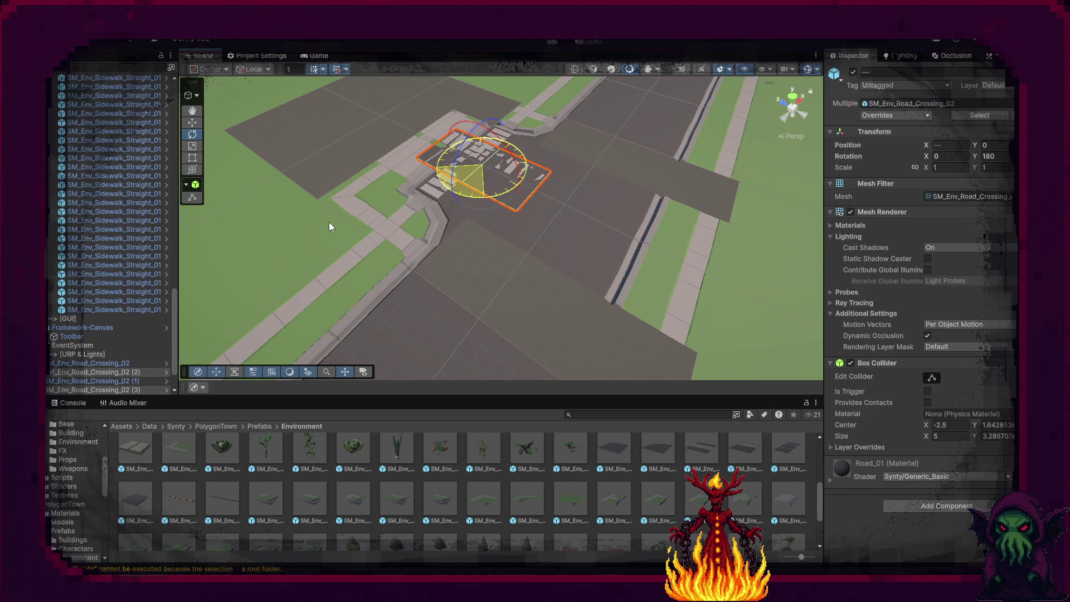
pyautogui.press('w')
pyautogui.moveTo(478, 182); pyautogui.dragTo(617, 160)
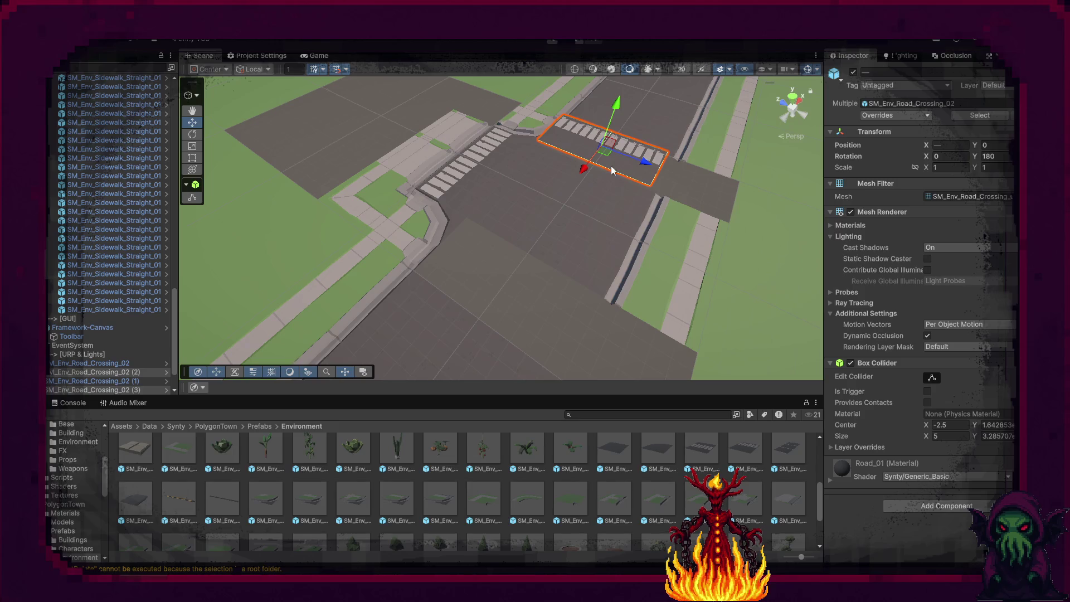
pyautogui.moveTo(611, 163)
pyautogui.mouseDown()
pyautogui.moveTo(677, 133)
pyautogui.moveTo(500, 212)
pyautogui.mouseUp()
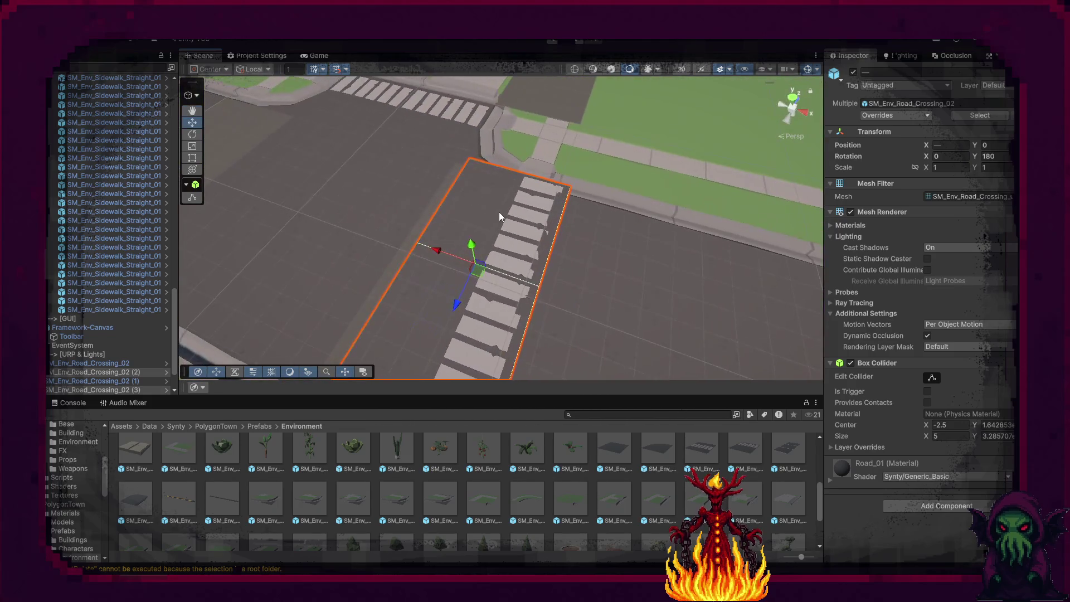
pyautogui.click(499, 211)
pyautogui.click(952, 146)
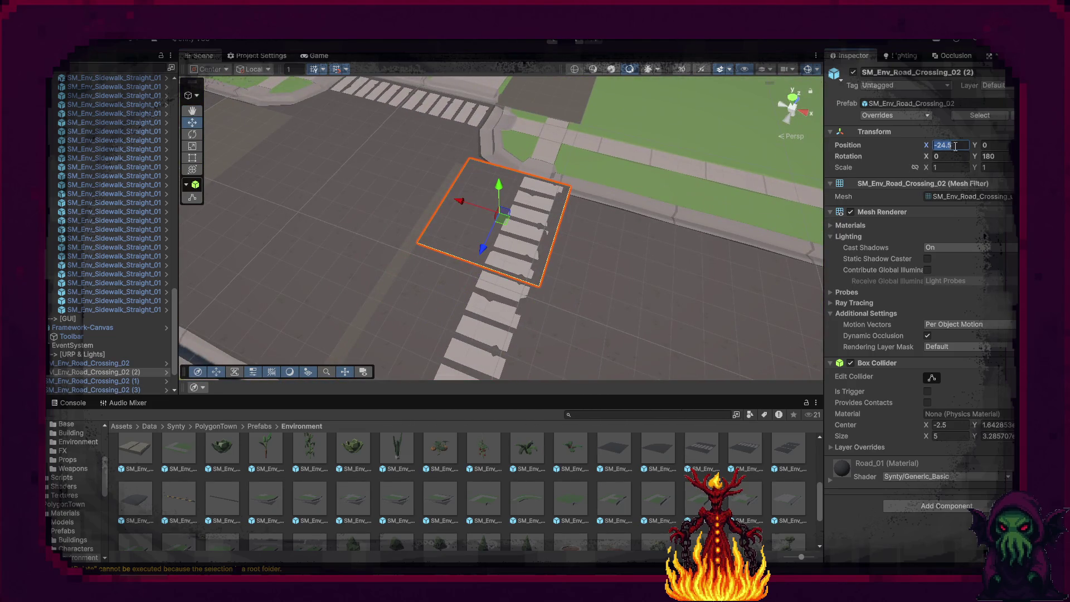
pyautogui.write('-24')
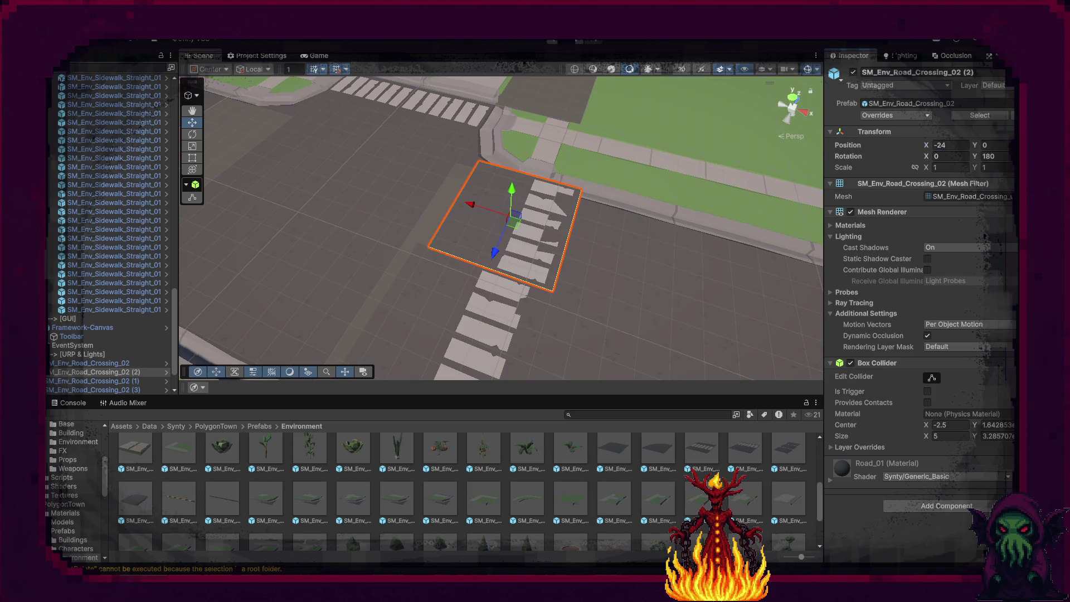
pyautogui.moveTo(486, 214); pyautogui.dragTo(491, 206)
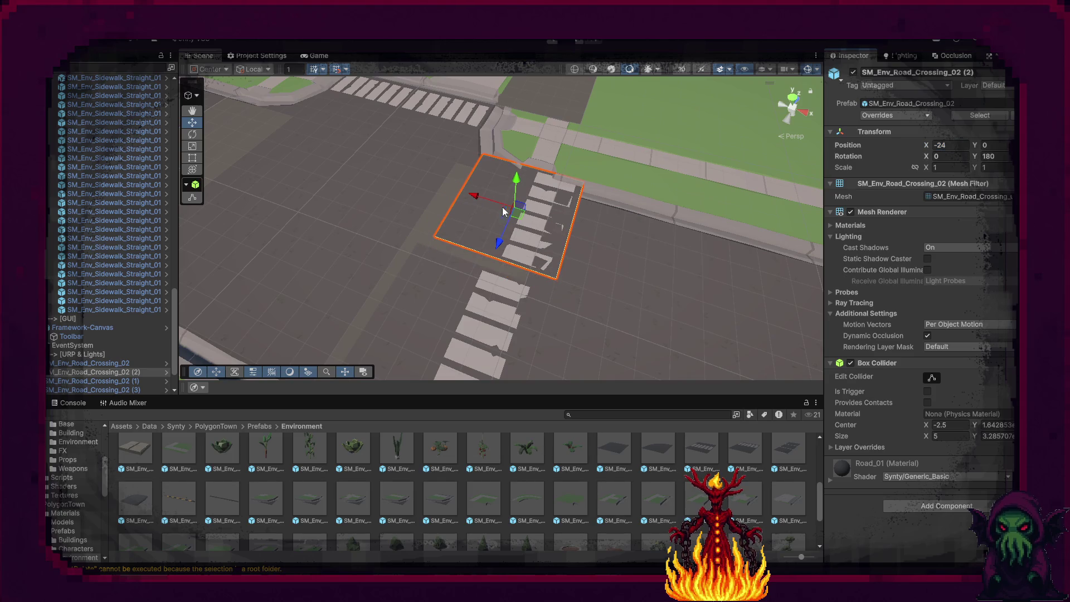
# Set the lower road crossing piece to X -25 and slide the gray road piece against it.
pyautogui.click(460, 302)
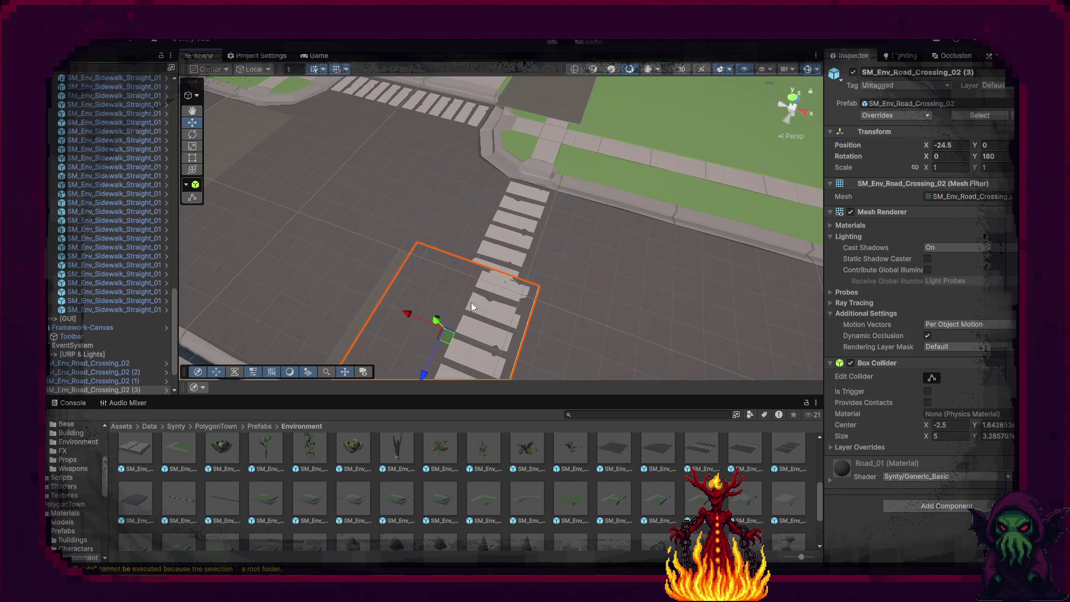
pyautogui.write('-25')
pyautogui.press('Return')
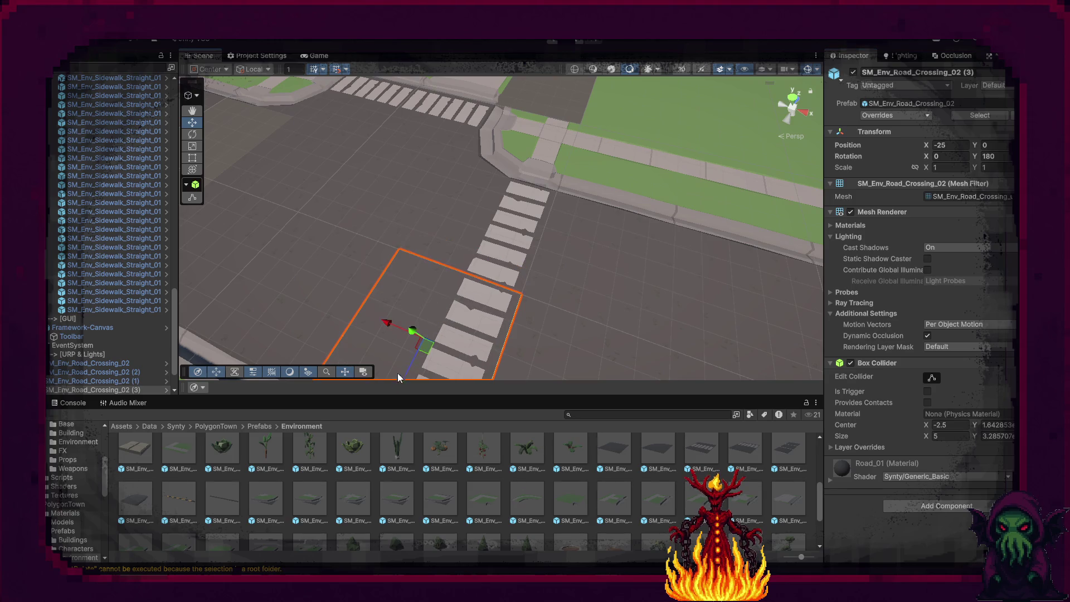
pyautogui.press('f')
pyautogui.moveTo(406, 368)
pyautogui.mouseDown()
pyautogui.moveTo(510, 256)
pyautogui.moveTo(563, 279)
pyautogui.mouseUp()
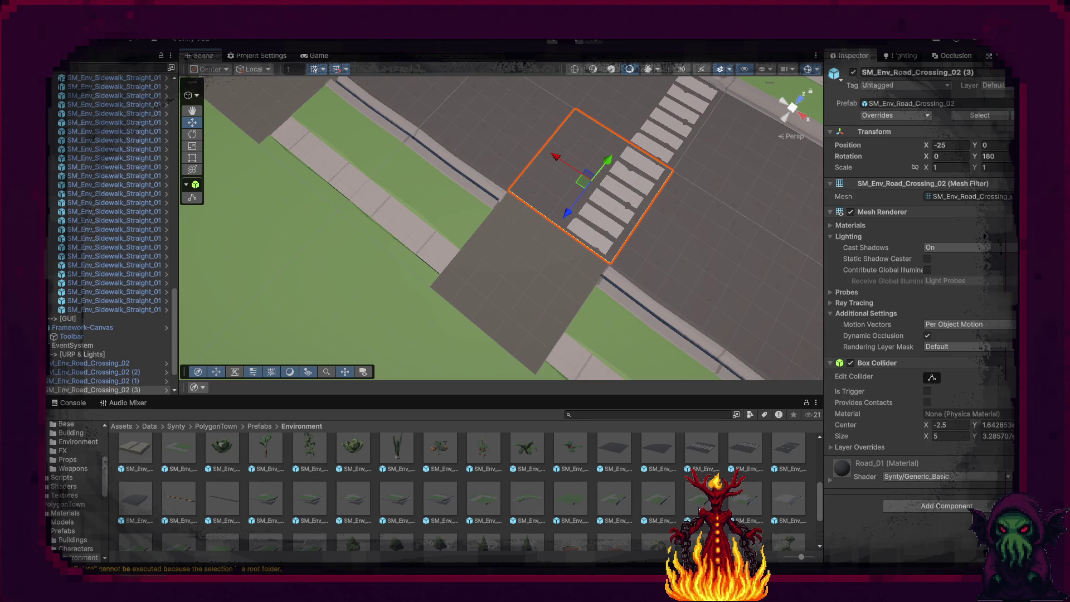
pyautogui.moveTo(502, 334)
pyautogui.mouseDown()
pyautogui.moveTo(574, 307)
pyautogui.moveTo(608, 276)
pyautogui.mouseUp()
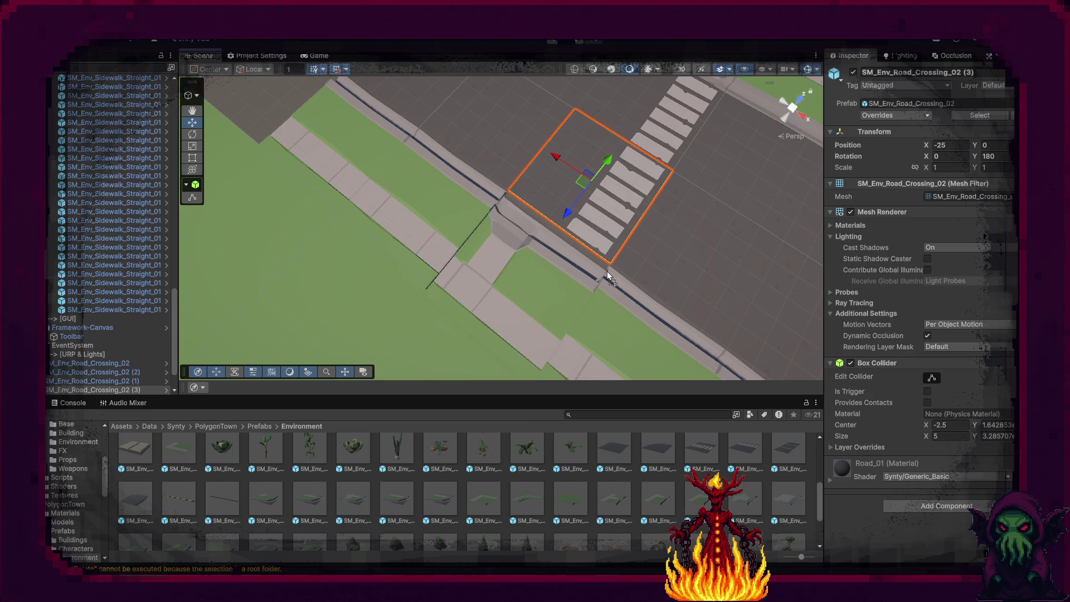
pyautogui.click(607, 272)
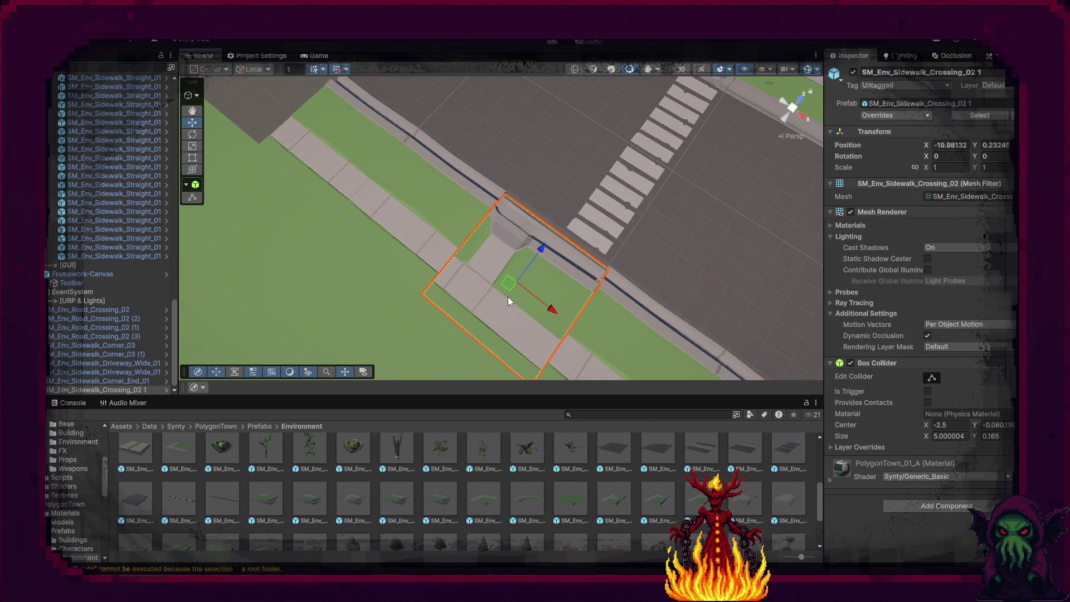
# Replace the sidewalk crossing with new sidewalk crossing prefabs, including one duplicate.
pyautogui.press('Delete')
pyautogui.moveTo(651, 478)
pyautogui.mouseDown()
pyautogui.moveTo(499, 268)
pyautogui.moveTo(597, 272)
pyautogui.moveTo(455, 235)
pyautogui.mouseUp()
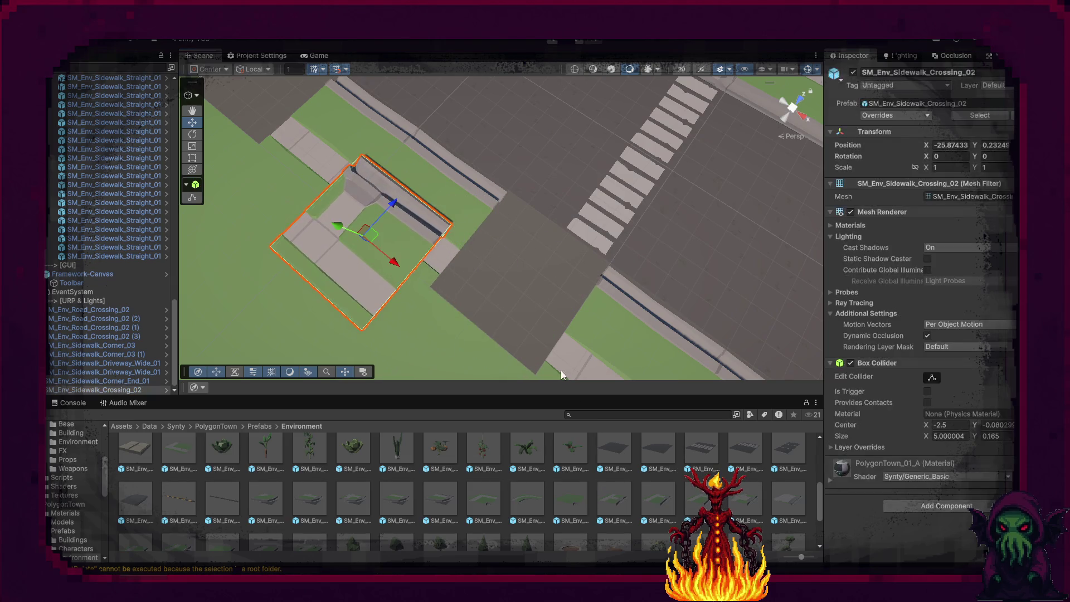
pyautogui.hotkey('ctrl', 'd')
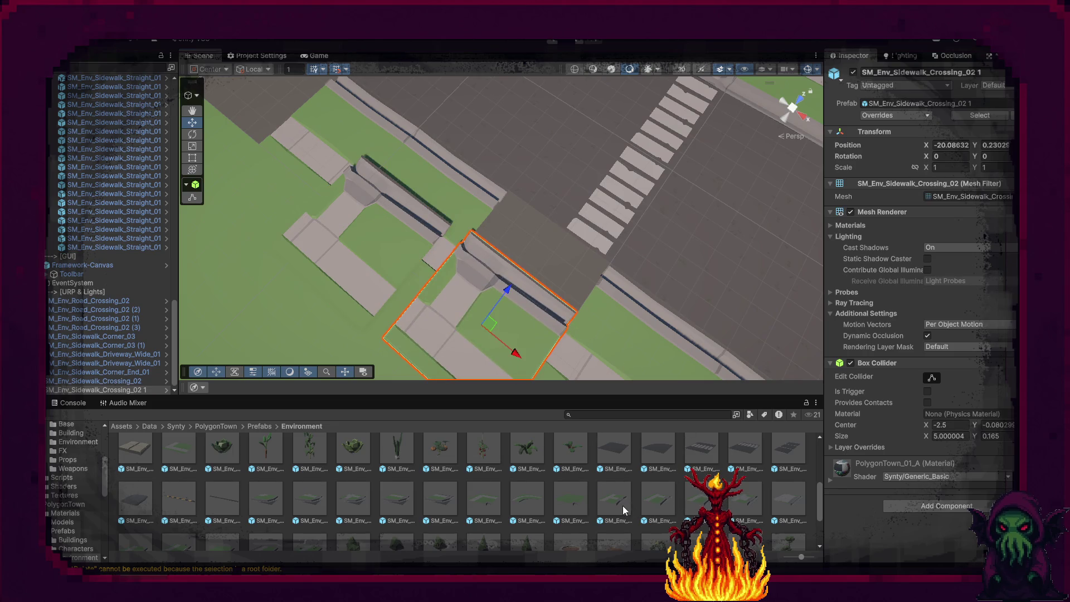
pyautogui.moveTo(614, 500)
pyautogui.mouseDown()
pyautogui.moveTo(556, 312)
pyautogui.moveTo(612, 268)
pyautogui.mouseUp()
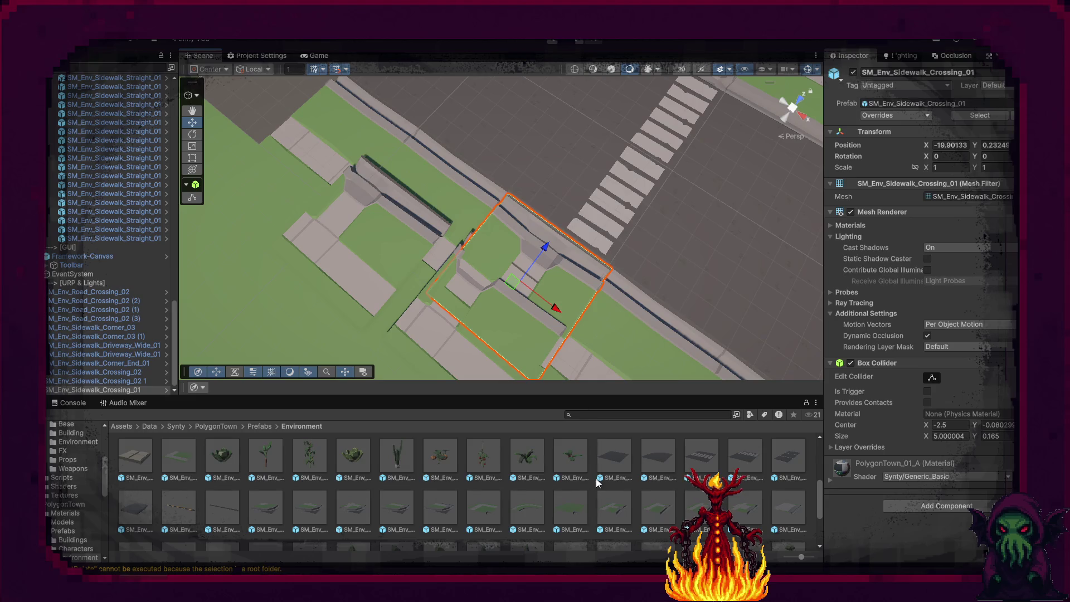
# Delete the SM_Env_Sidewalk_Crossing_01 piece again and orbit to a low view along the road.
pyautogui.scroll(-2, 595, 463)
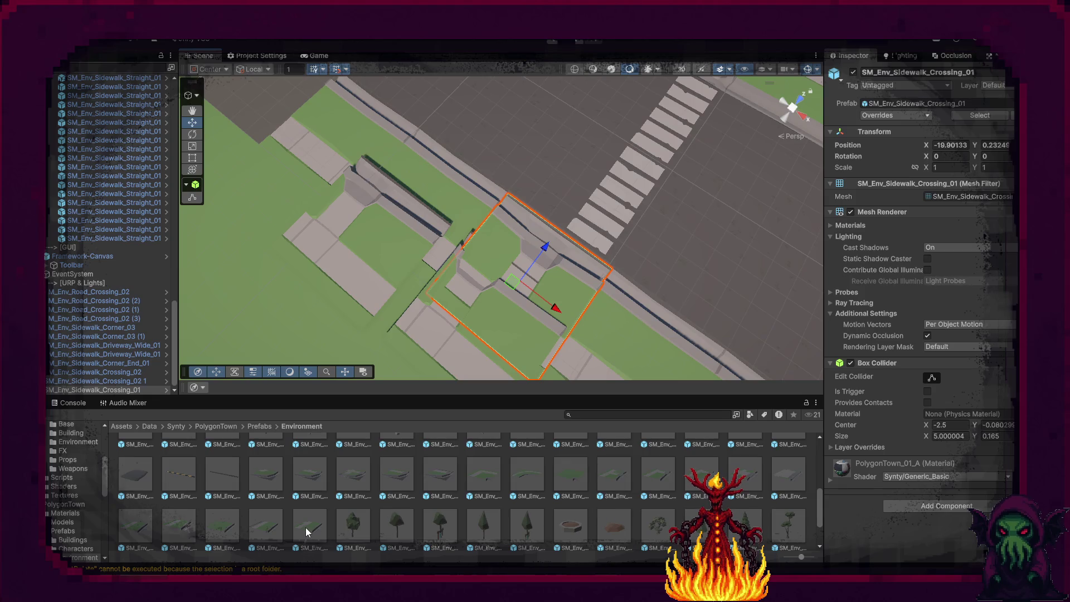
pyautogui.scroll(-5, 306, 529)
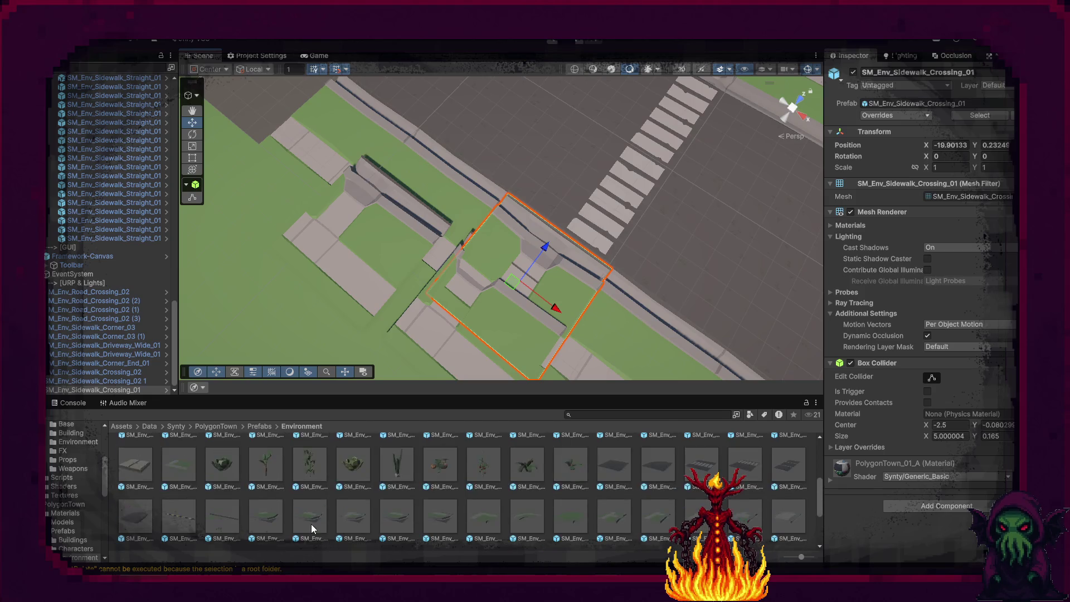
pyautogui.scroll(1, 316, 522)
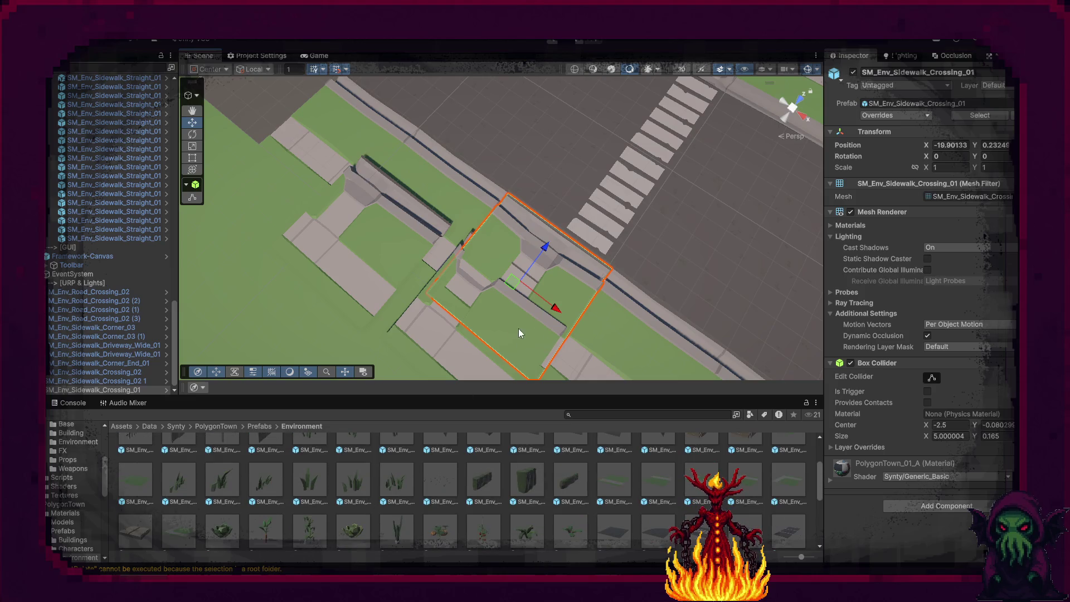
pyautogui.press('Delete')
pyautogui.moveTo(458, 289); pyautogui.dragTo(661, 128)
# Move sidewalk crossing copy (4) from X 45 to about X -20, beside the striped crossing.
pyautogui.click(663, 134)
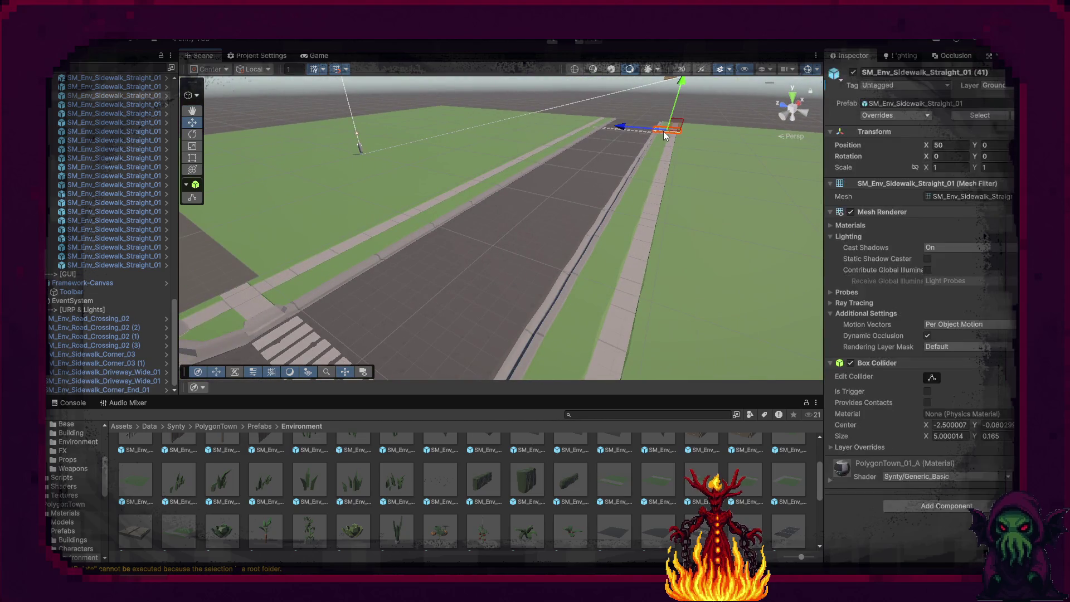
pyautogui.click(664, 135)
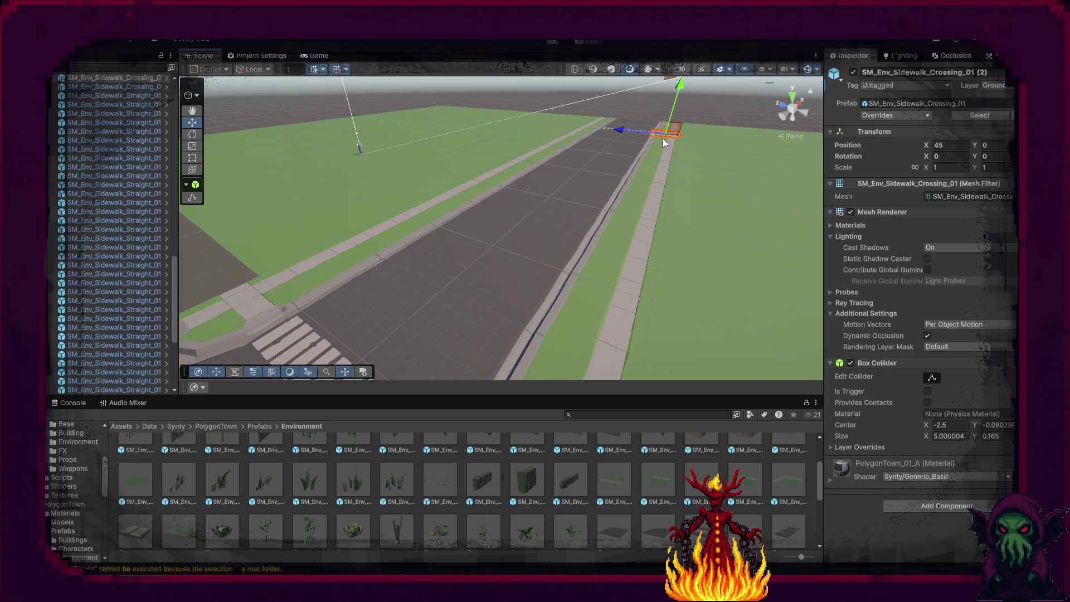
pyautogui.click(663, 143)
pyautogui.moveTo(690, 212)
pyautogui.mouseDown()
pyautogui.moveTo(469, 256)
pyautogui.moveTo(730, 196)
pyautogui.mouseUp()
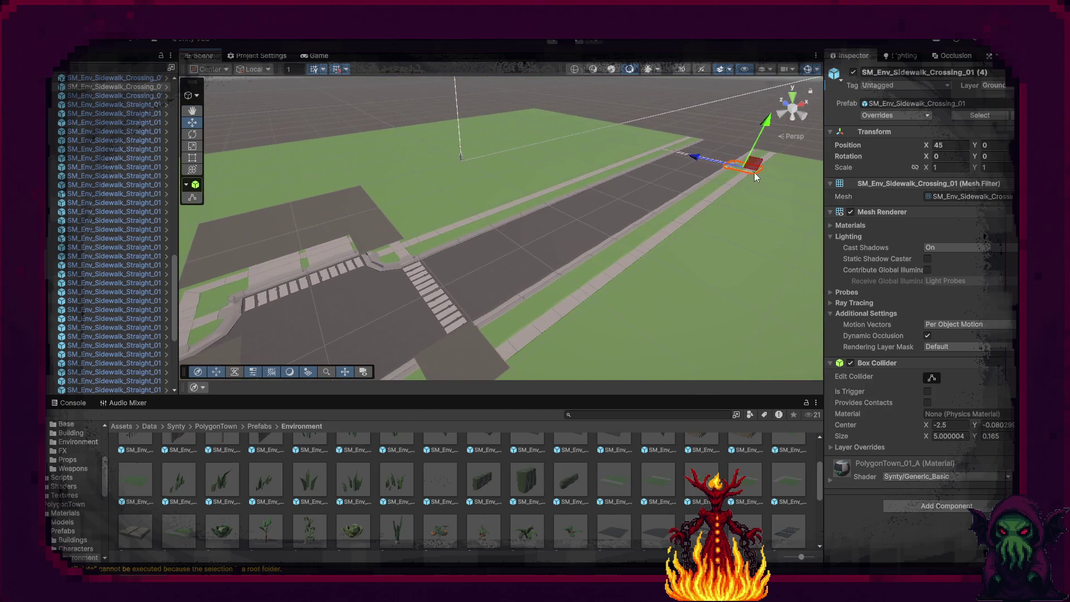
pyautogui.press('f')
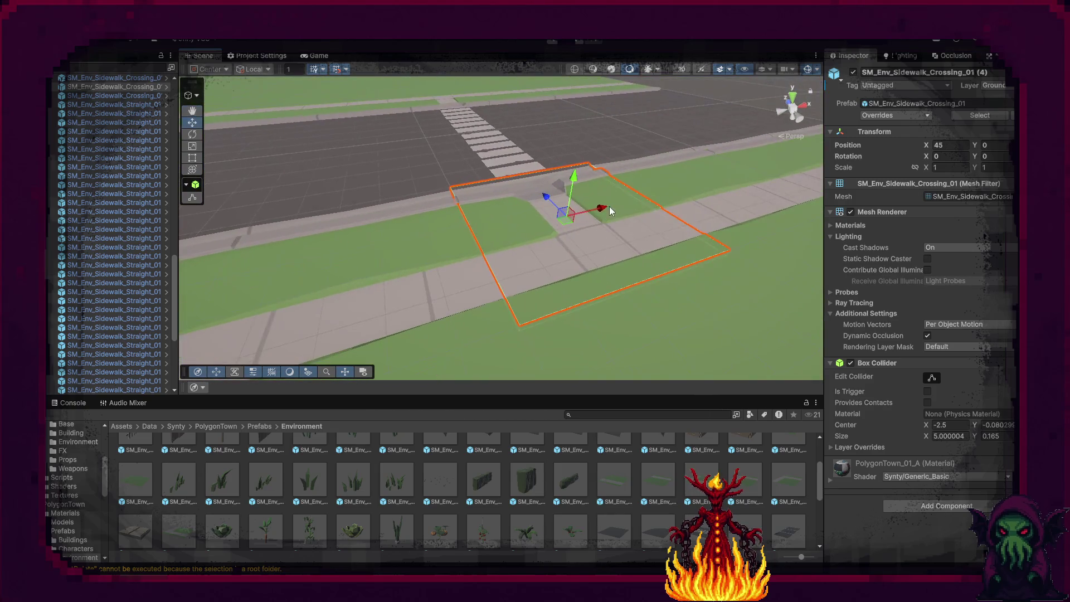
pyautogui.moveTo(565, 222)
pyautogui.mouseDown()
pyautogui.moveTo(286, 282)
pyautogui.moveTo(425, 279)
pyautogui.moveTo(525, 297)
pyautogui.moveTo(461, 320)
pyautogui.mouseUp()
pyautogui.scroll(-5, 525, 297)
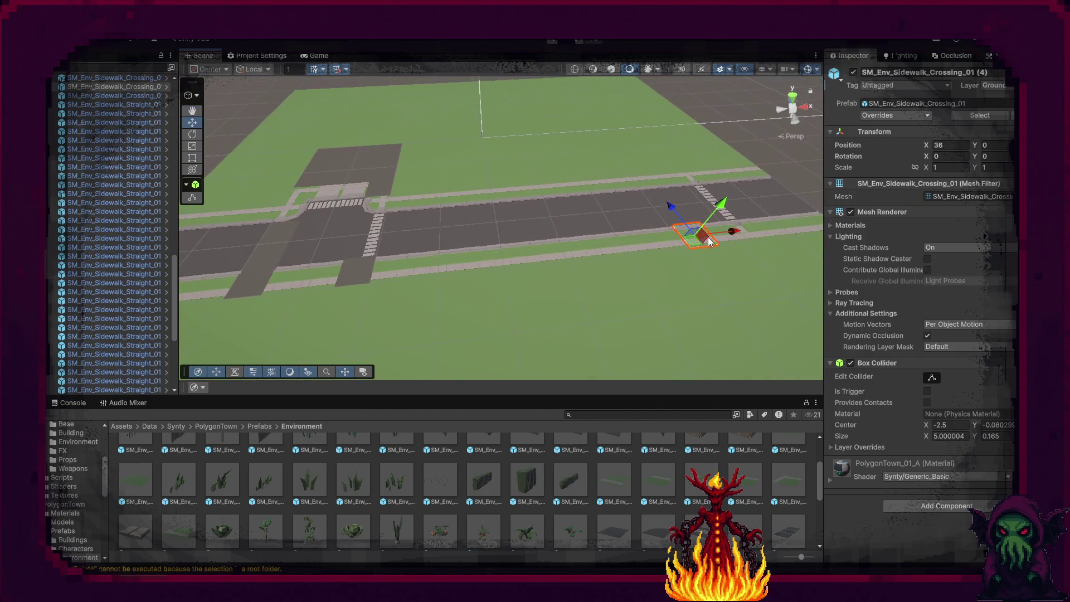
pyautogui.moveTo(690, 248)
pyautogui.mouseDown()
pyautogui.moveTo(385, 298)
pyautogui.moveTo(346, 282)
pyautogui.mouseUp()
pyautogui.press('f')
pyautogui.moveTo(449, 292)
pyautogui.mouseDown()
pyautogui.moveTo(581, 272)
pyautogui.moveTo(356, 289)
pyautogui.moveTo(404, 276)
pyautogui.mouseUp()
pyautogui.click(593, 223)
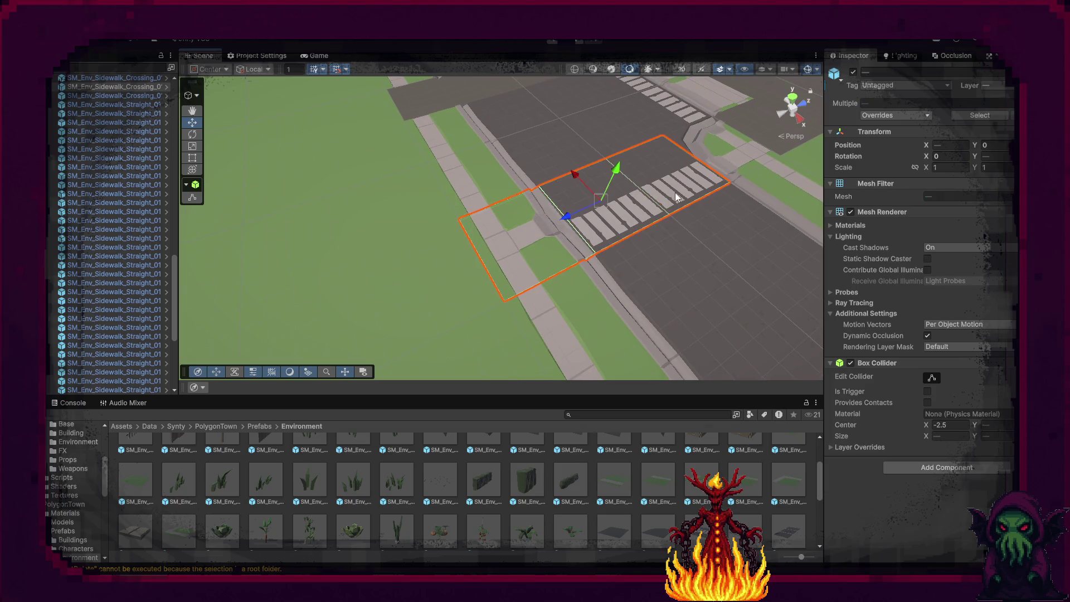
# Slide the striped road crossing to the right along the road.
pyautogui.click(573, 183)
pyautogui.moveTo(629, 233)
pyautogui.mouseDown()
pyautogui.moveTo(503, 125)
pyautogui.moveTo(500, 109)
pyautogui.moveTo(517, 109)
pyautogui.moveTo(531, 89)
pyautogui.moveTo(747, 173)
pyautogui.moveTo(764, 206)
pyautogui.moveTo(784, 191)
pyautogui.moveTo(775, 194)
pyautogui.mouseUp()
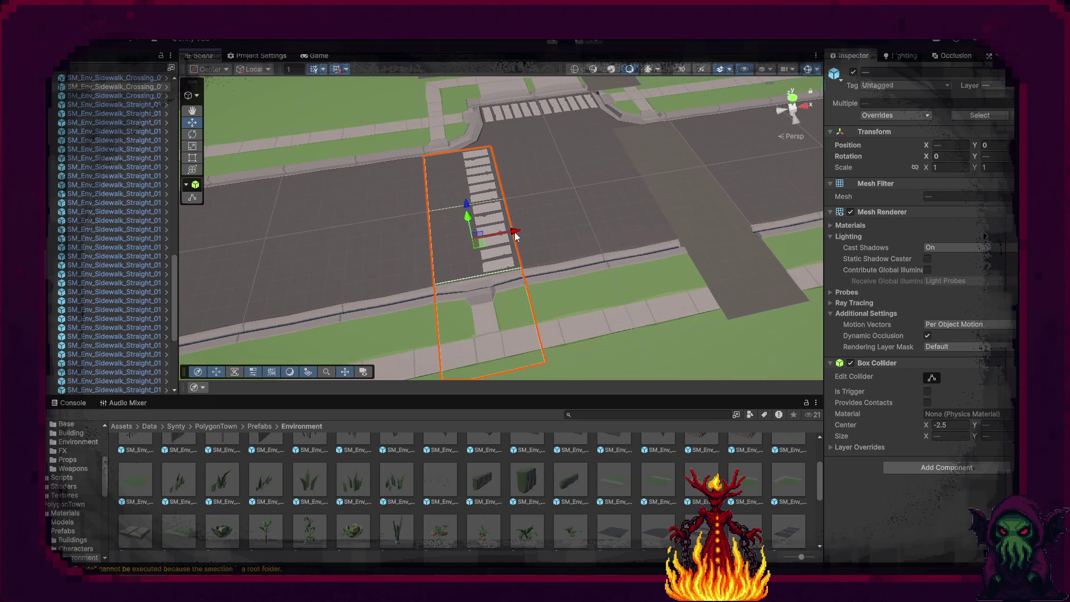
pyautogui.moveTo(573, 223); pyautogui.dragTo(734, 189)
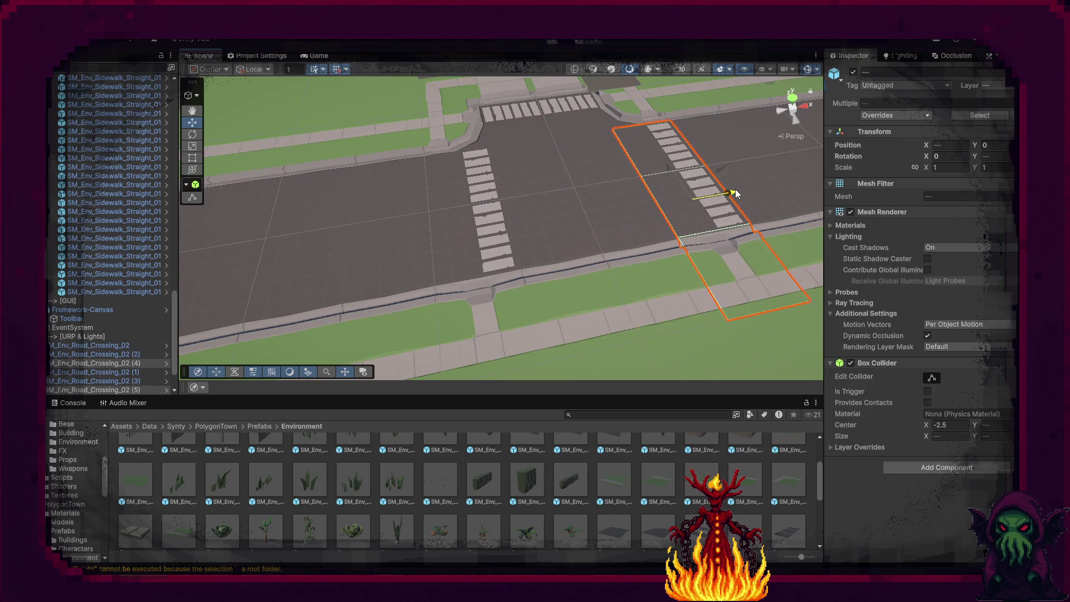
# Turn the left crosswalk piece 180° on Y so both crosswalks line up.
pyautogui.click(490, 222)
pyautogui.click(483, 185)
pyautogui.press('e')
pyautogui.moveTo(503, 230)
pyautogui.mouseDown()
pyautogui.moveTo(212, 323)
pyautogui.moveTo(229, 326)
pyautogui.mouseUp()
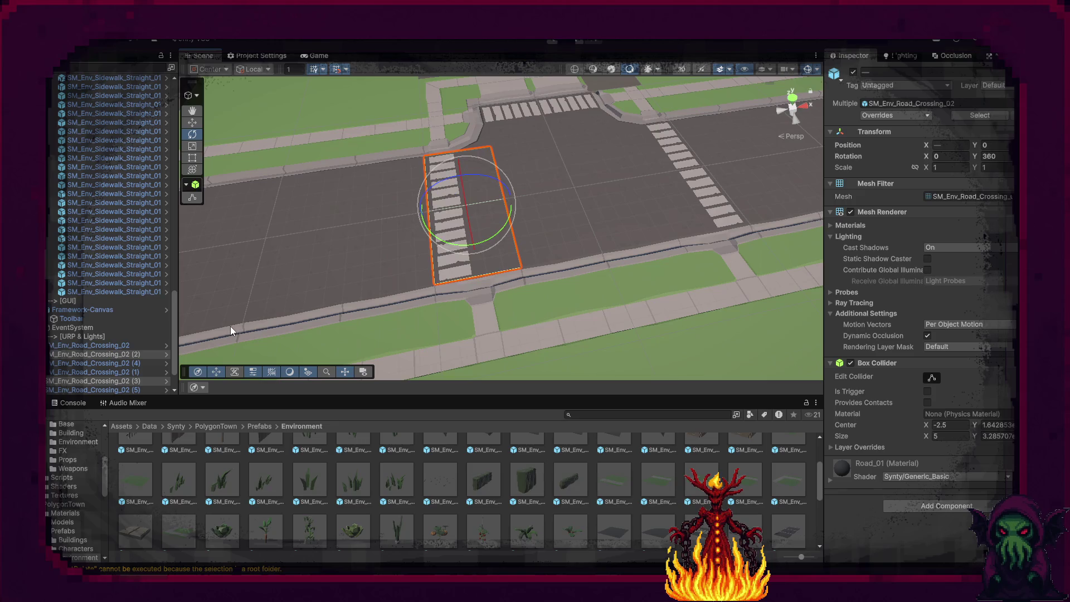
pyautogui.click(449, 270)
pyautogui.press('w')
pyautogui.click(432, 188)
pyautogui.rightClick(490, 177)
pyautogui.click(419, 189)
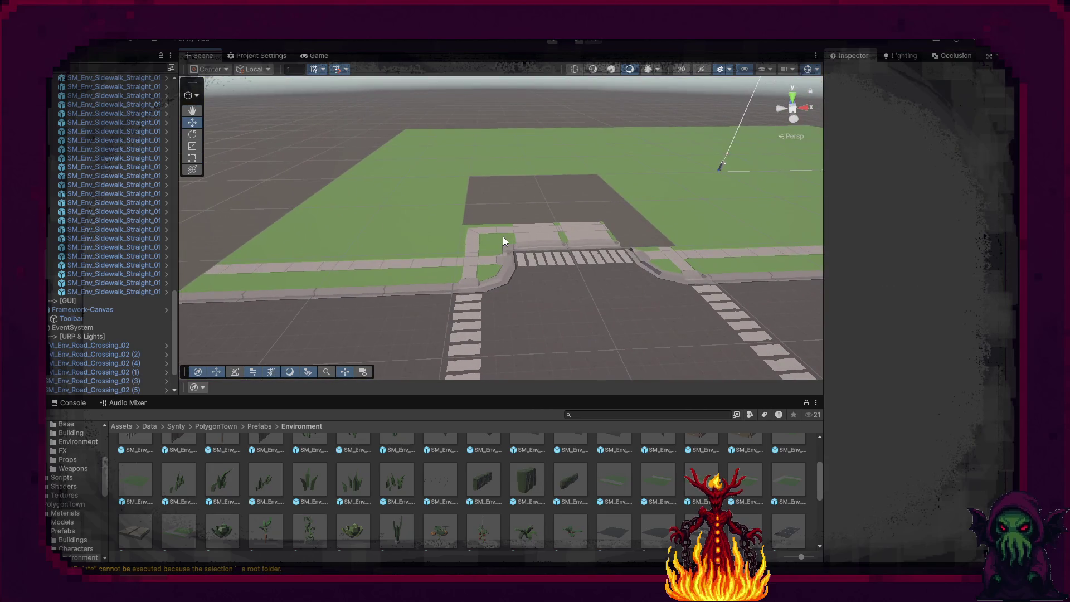
# Move the Sidewalk_Corner_End_01 piece and add a copy at X -25, rotated 180°.
pyautogui.click(503, 238)
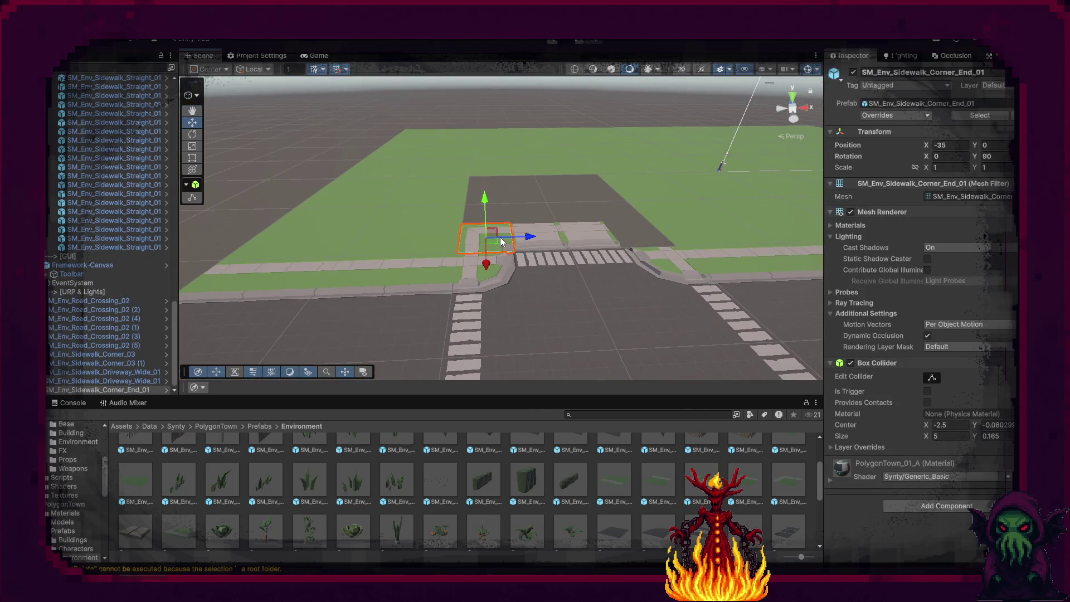
pyautogui.moveTo(529, 237)
pyautogui.mouseDown()
pyautogui.moveTo(673, 237)
pyautogui.moveTo(461, 267)
pyautogui.mouseUp()
pyautogui.press('e')
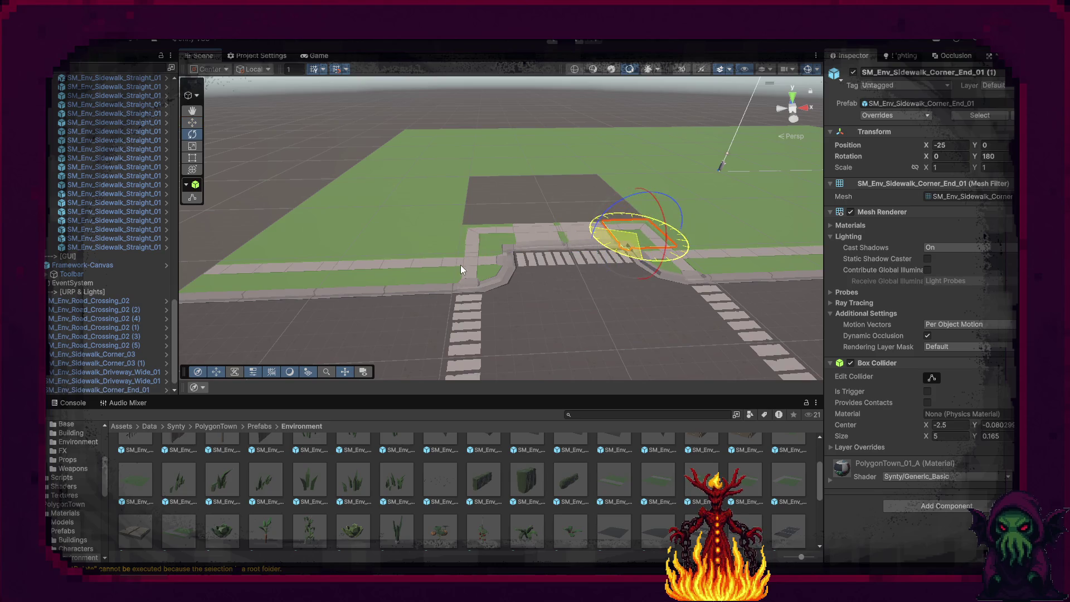
pyautogui.scroll(-3, 583, 279)
pyautogui.click(483, 180)
pyautogui.moveTo(483, 180)
pyautogui.mouseDown()
pyautogui.moveTo(353, 258)
pyautogui.moveTo(397, 215)
pyautogui.moveTo(411, 332)
pyautogui.mouseUp()
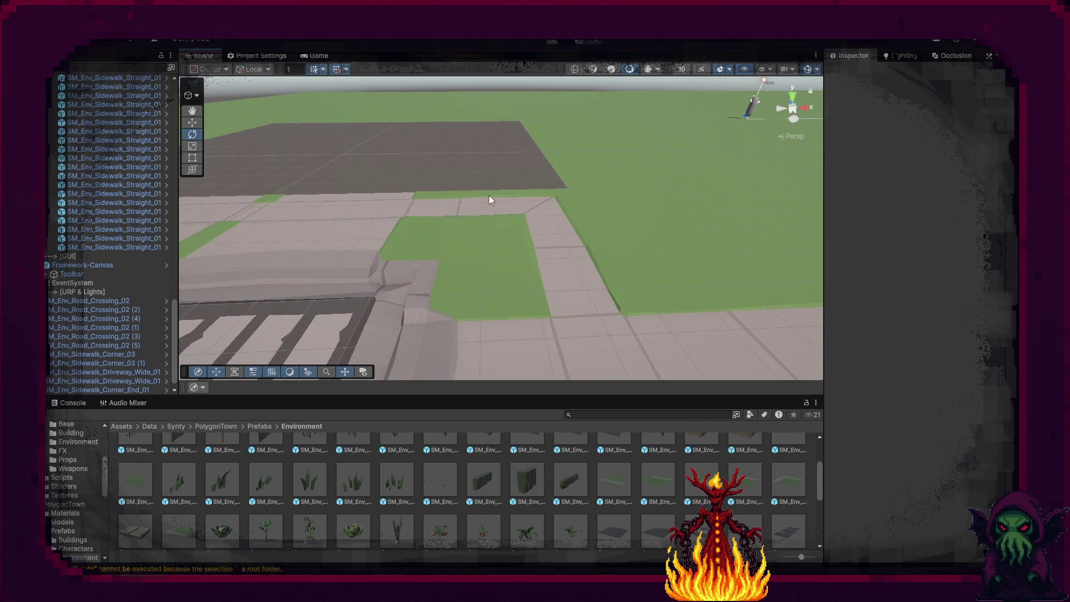
pyautogui.scroll(-3, 393, 496)
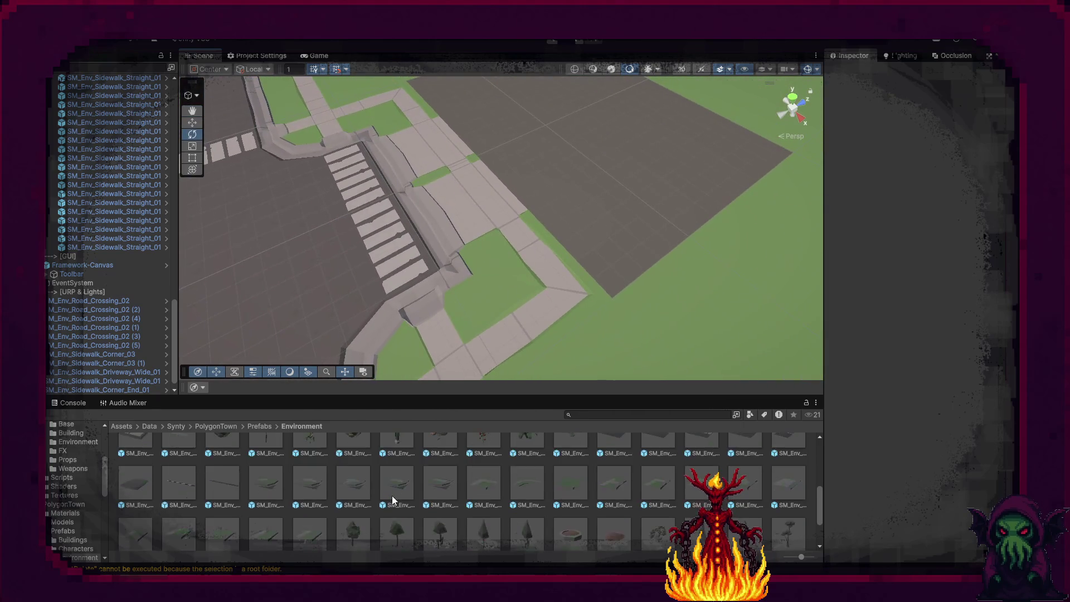
pyautogui.scroll(-5, 392, 496)
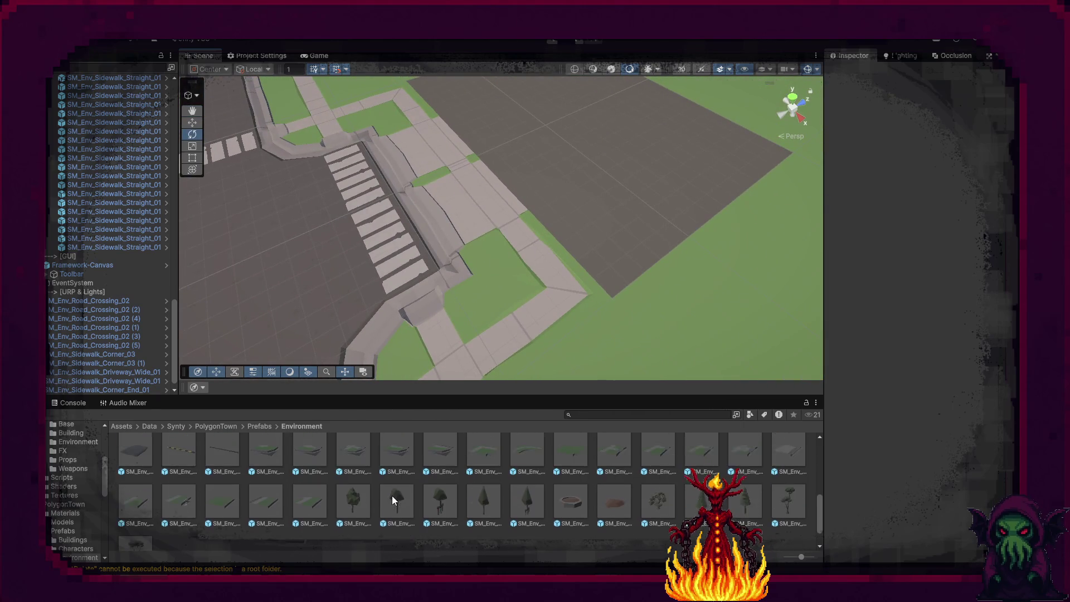
pyautogui.scroll(-5, 392, 492)
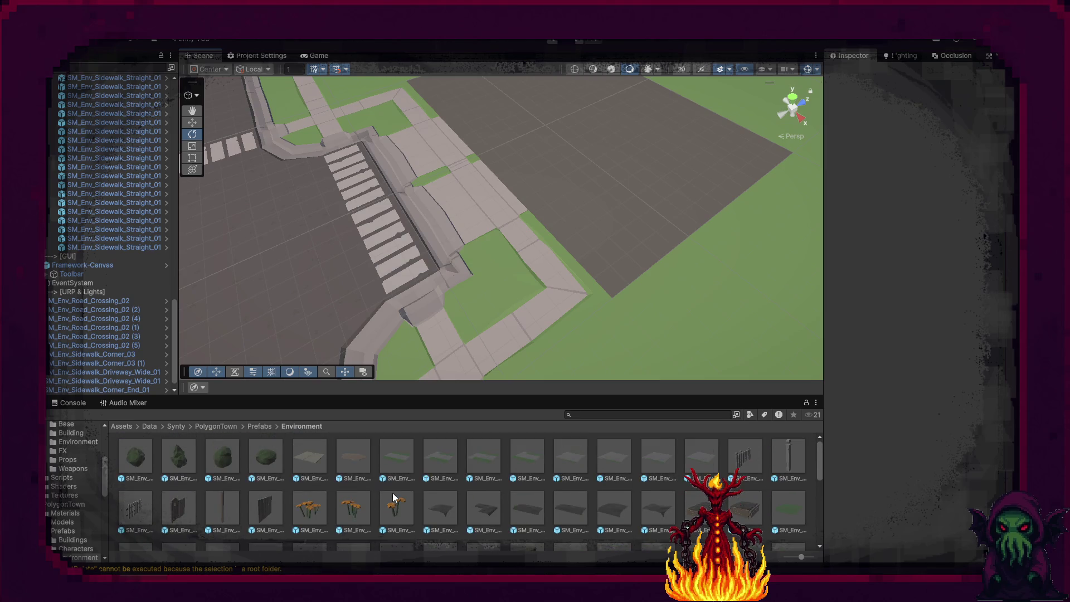
# Try concrete and driveway tiles beside the sidewalk, keeping only the wide driveway tile.
pyautogui.moveTo(312, 459)
pyautogui.mouseDown()
pyautogui.moveTo(520, 218)
pyautogui.moveTo(550, 214)
pyautogui.mouseUp()
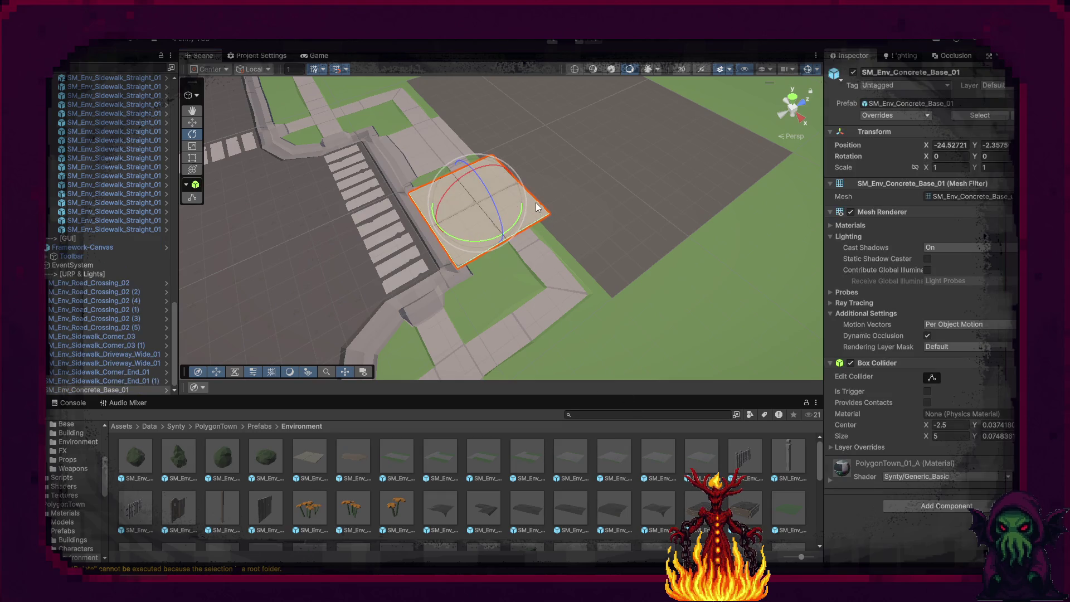
pyautogui.press('Delete')
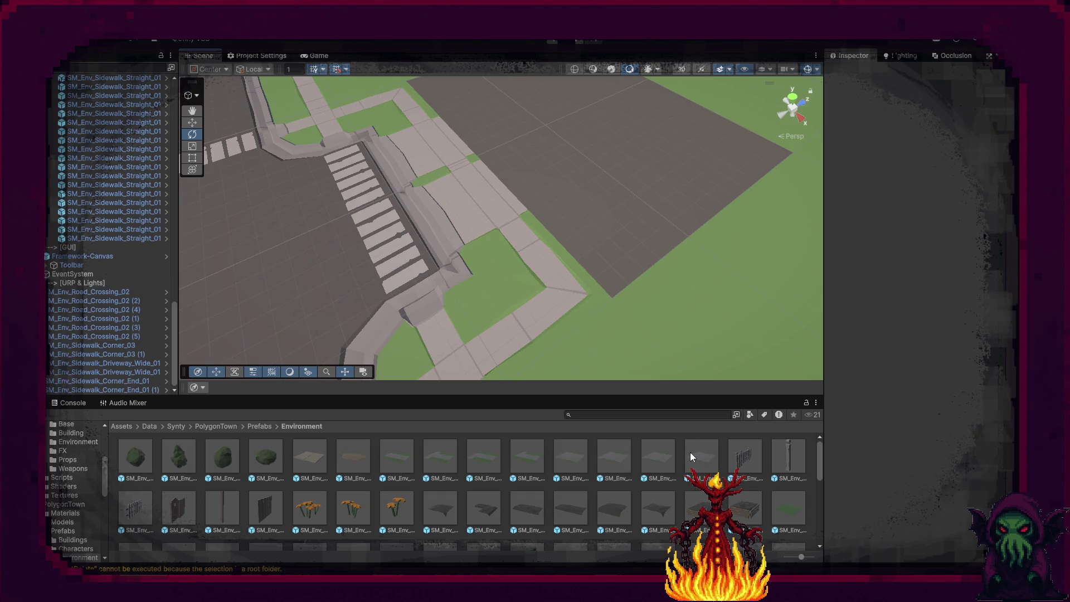
pyautogui.moveTo(661, 366); pyautogui.dragTo(607, 172)
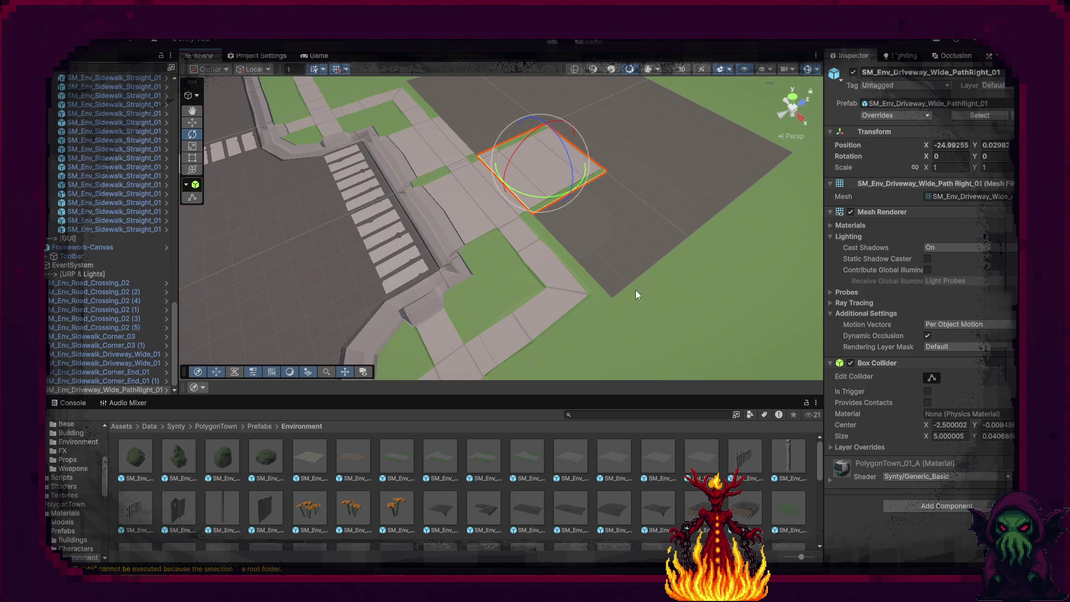
pyautogui.moveTo(579, 434)
pyautogui.mouseDown()
pyautogui.moveTo(667, 234)
pyautogui.moveTo(718, 219)
pyautogui.moveTo(700, 219)
pyautogui.mouseUp()
pyautogui.click(546, 175)
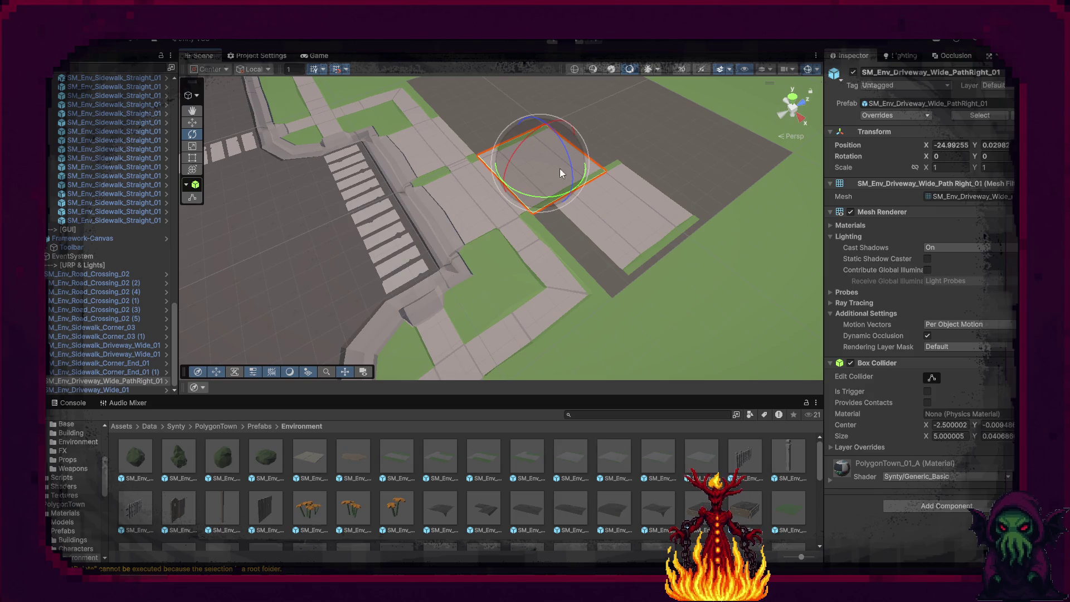
pyautogui.press('Delete')
# Position the wide driveway tile at X -25, Y 0 and adjust it along Z.
pyautogui.click(621, 217)
pyautogui.press('w')
pyautogui.moveTo(617, 215); pyautogui.dragTo(540, 173)
pyautogui.click(948, 145)
pyautogui.write('-2')
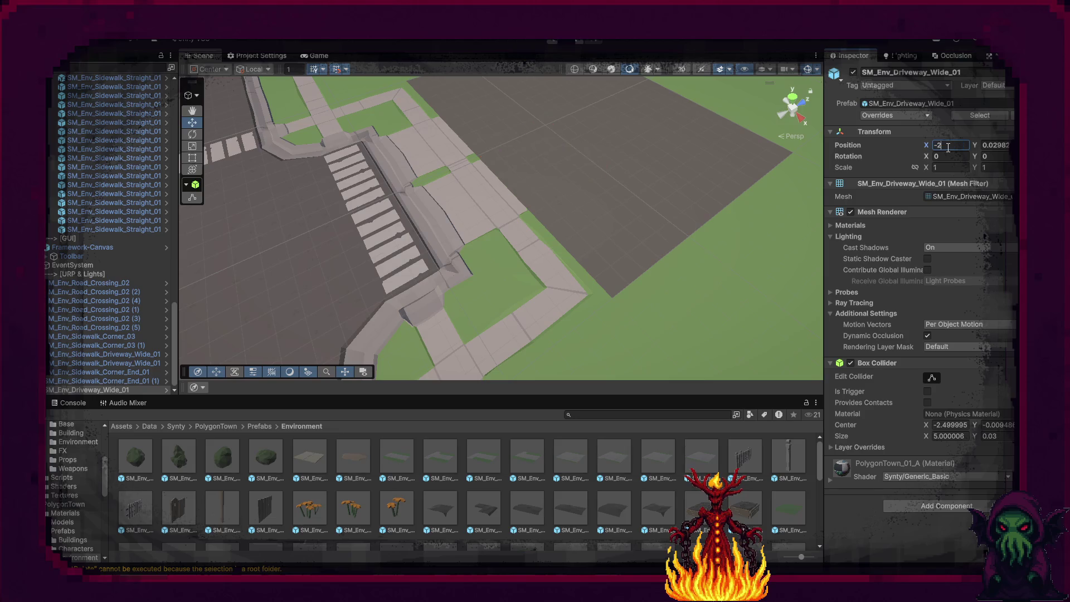
pyautogui.write('5')
pyautogui.press('Tab')
pyautogui.write('0')
pyautogui.press('Return')
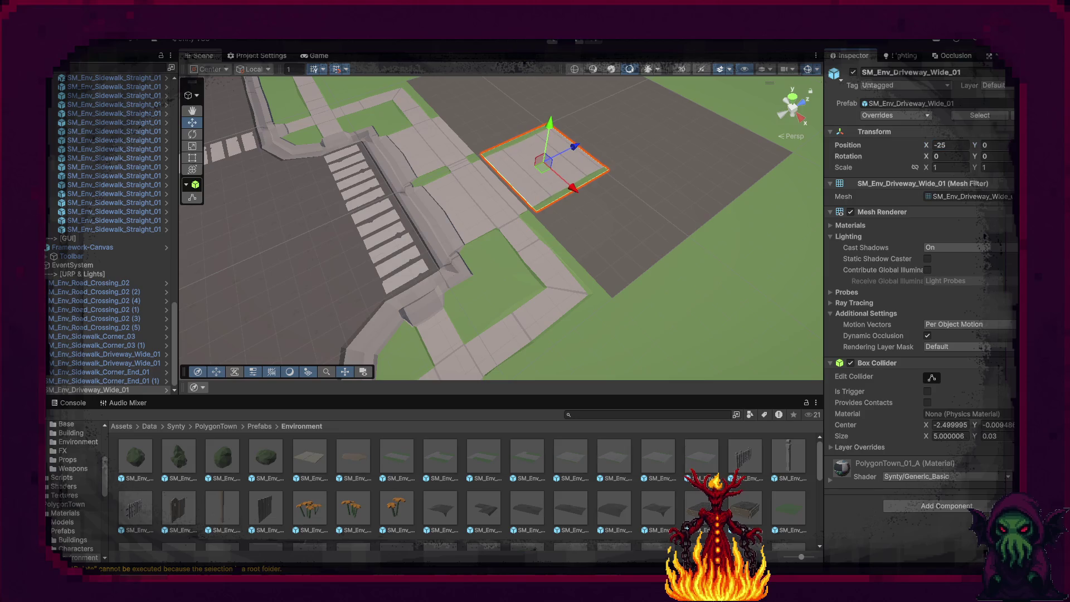
pyautogui.write('0')
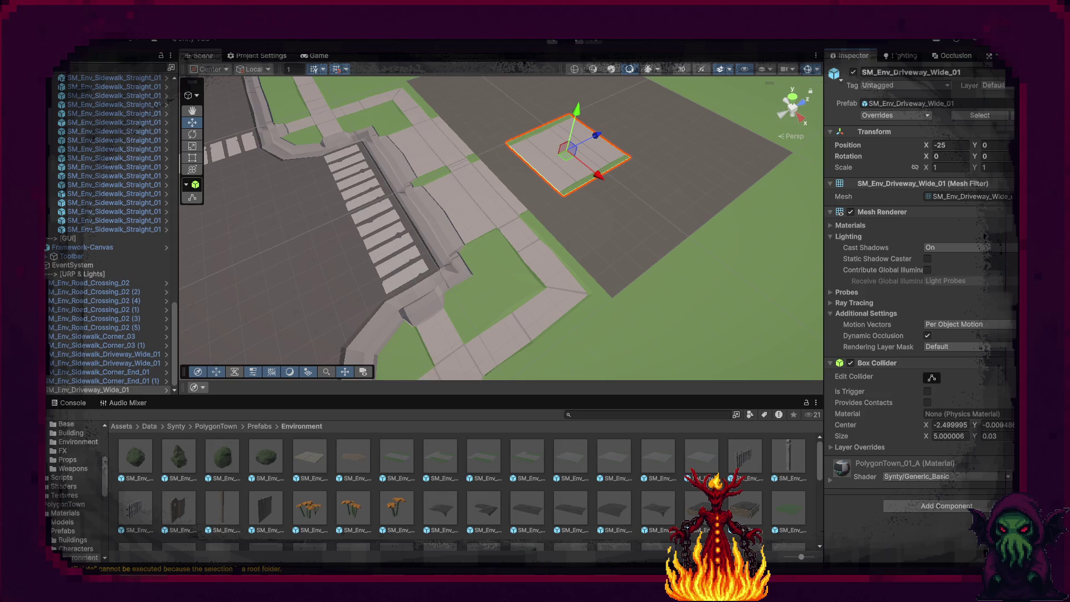
pyautogui.moveTo(592, 139); pyautogui.dragTo(565, 152)
pyautogui.click(587, 188)
pyautogui.moveTo(586, 188)
pyautogui.mouseDown()
pyautogui.moveTo(640, 169)
pyautogui.moveTo(630, 139)
pyautogui.moveTo(332, 186)
pyautogui.moveTo(227, 185)
pyautogui.moveTo(439, 276)
pyautogui.moveTo(646, 281)
pyautogui.moveTo(616, 239)
pyautogui.moveTo(288, 270)
pyautogui.mouseUp()
# Duplicate the driveway tile to make a second copy at X -31.
pyautogui.click(443, 276)
pyautogui.hotkey('ctrl', 'd')
pyautogui.click(680, 263)
pyautogui.click(94, 275)
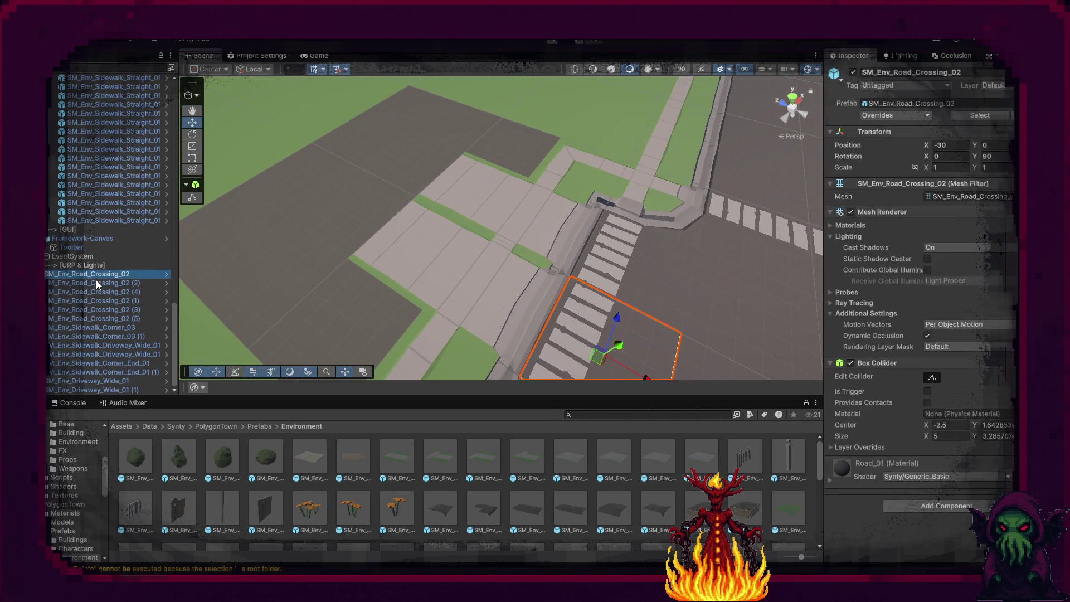
# Frame the selected road and sidewalk tiles and collapse the Ground group's grass entries.
pyautogui.keyDown('shift'); pyautogui.click(102, 387); pyautogui.keyUp('shift')
pyautogui.moveTo(558, 250); pyautogui.dragTo(501, 248)
pyautogui.press('f')
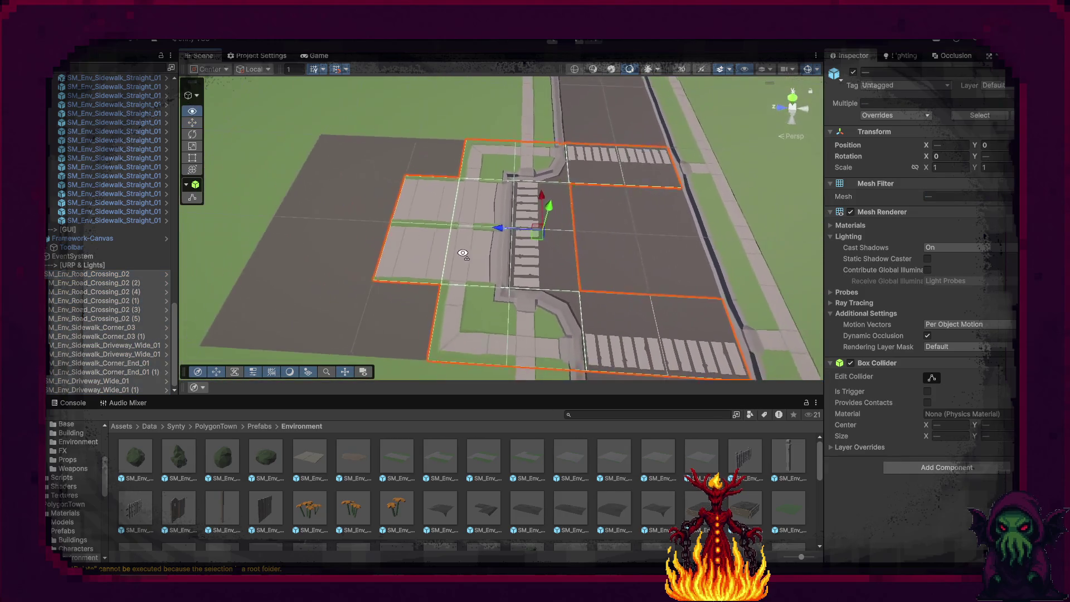
pyautogui.scroll(10, 111, 234)
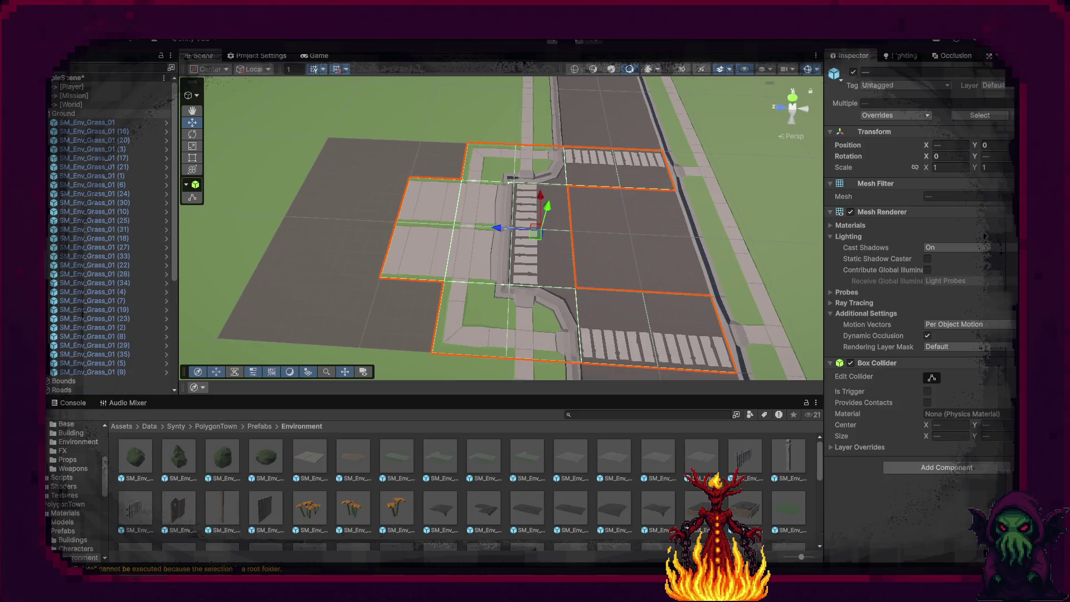
pyautogui.click(49, 113)
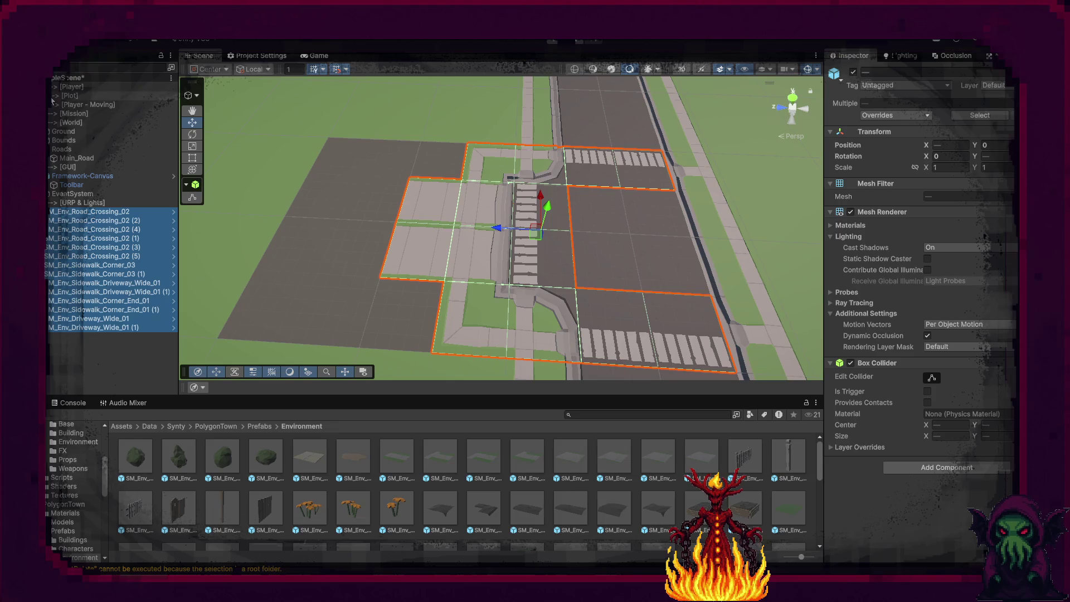
# Create an empty object named Entrance under [Plot] and duplicate it.
pyautogui.rightClick(70, 97)
pyautogui.click(113, 300)
pyautogui.write('Entranc')
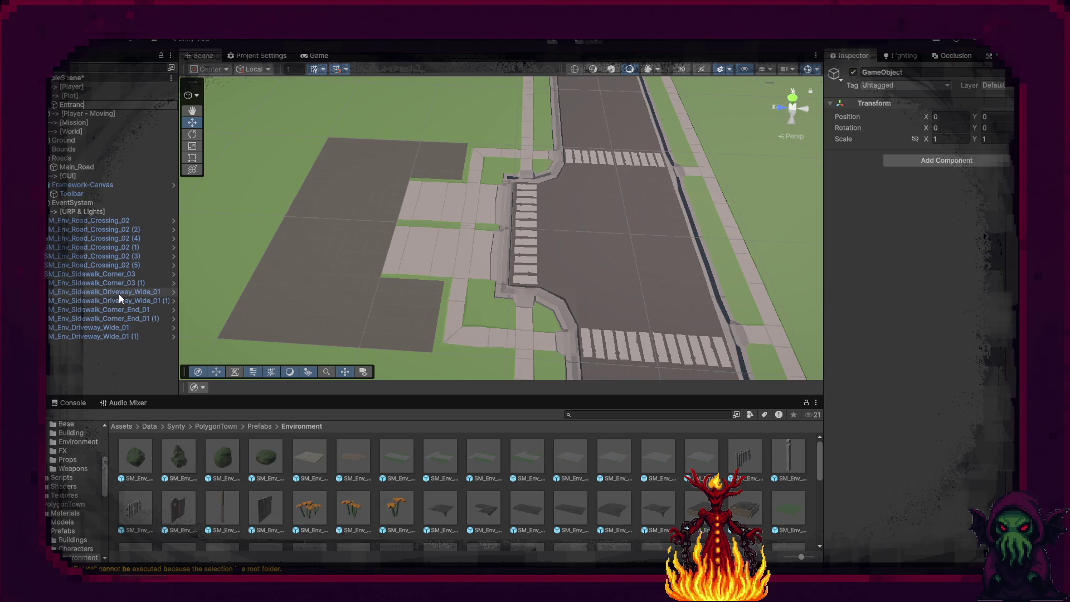
pyautogui.write('e')
pyautogui.press('Return')
pyautogui.hotkey('ctrl', 'd')
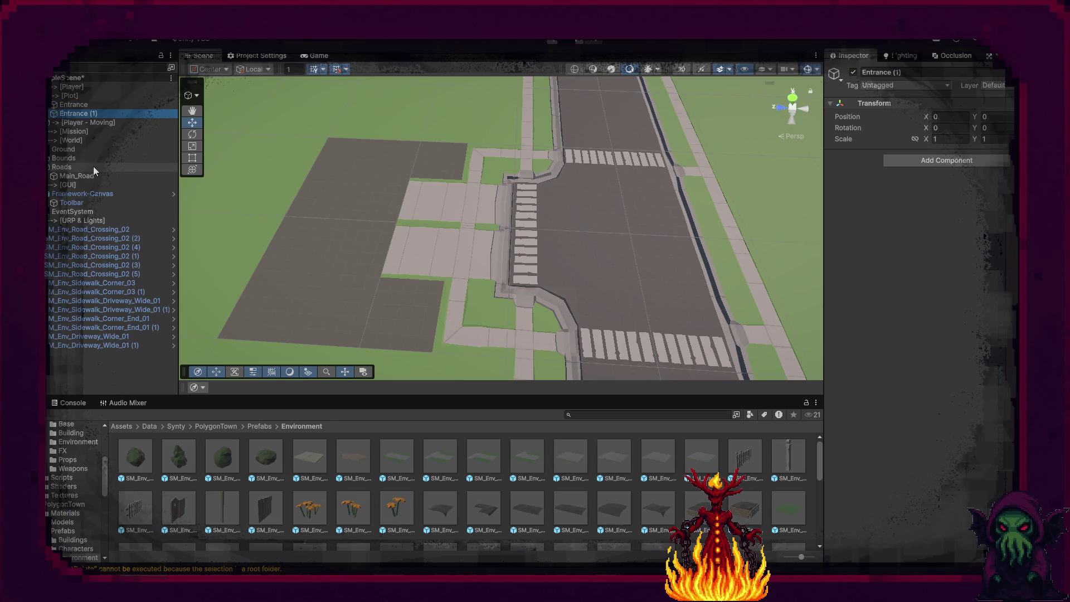
# Rename the duplicate to Out and the original Entrance to In.
pyautogui.press('F2')
pyautogui.write('Out')
pyautogui.press('Return')
pyautogui.press('Up')
pyautogui.press('F2')
pyautogui.write('In')
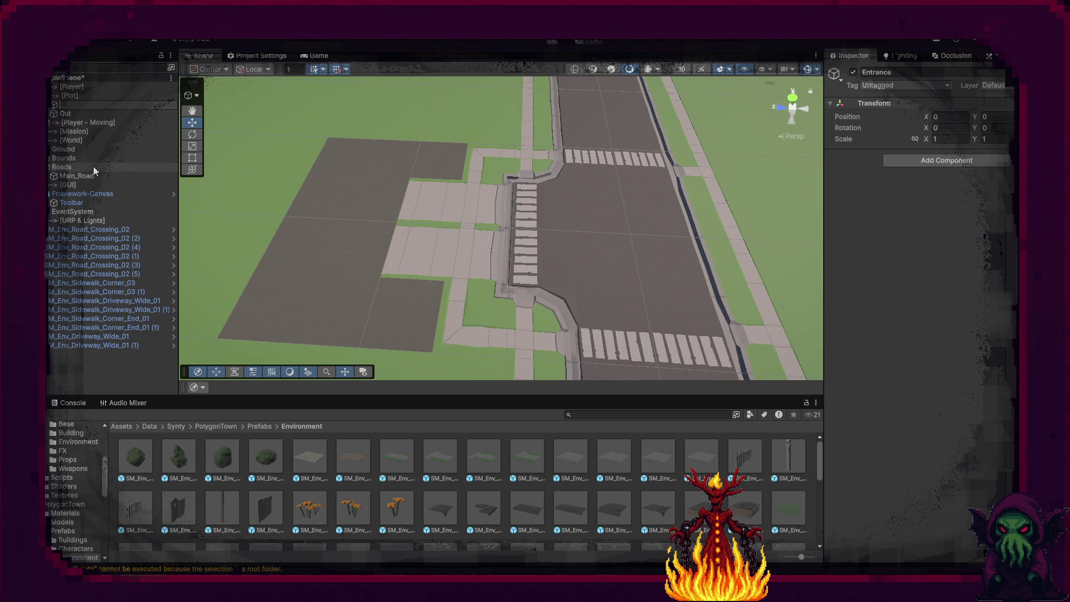
pyautogui.press('Return')
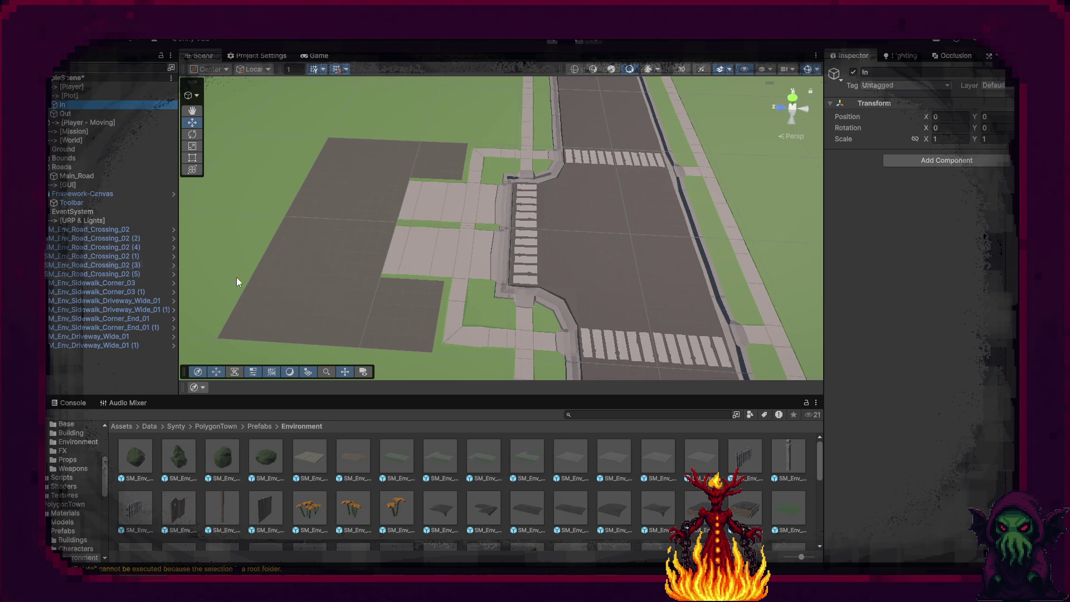
# Parent one pair of driveway pieces under In and the other pair under Out.
pyautogui.click(496, 196)
pyautogui.keyDown('ctrl'); pyautogui.click(112, 336); pyautogui.keyUp('ctrl')
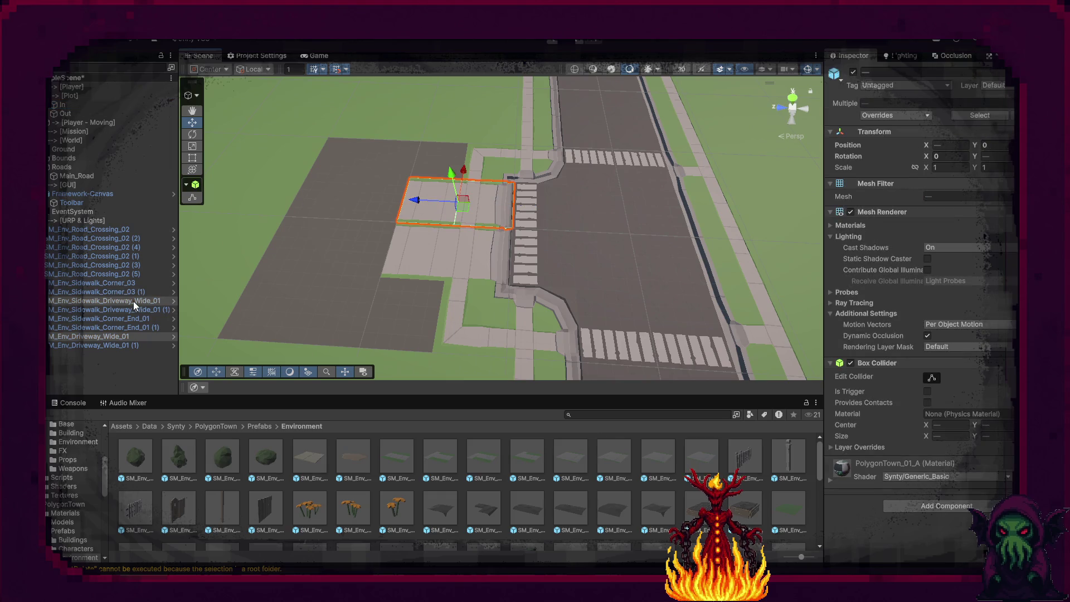
pyautogui.moveTo(114, 111); pyautogui.dragTo(113, 105)
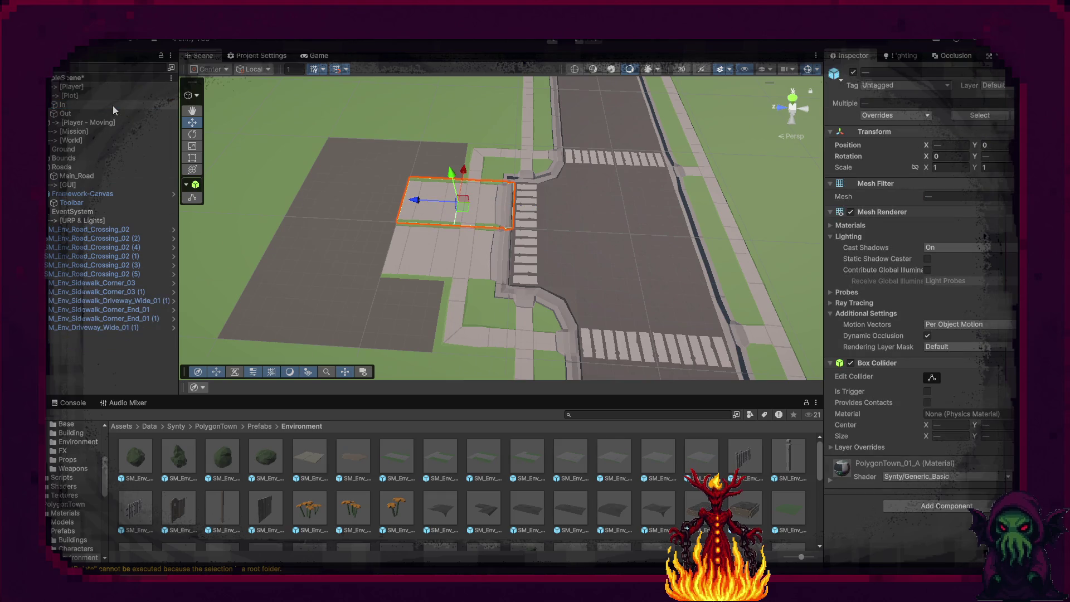
pyautogui.click(487, 243)
pyautogui.moveTo(103, 304)
pyautogui.mouseDown()
pyautogui.moveTo(88, 148)
pyautogui.moveTo(67, 116)
pyautogui.mouseUp()
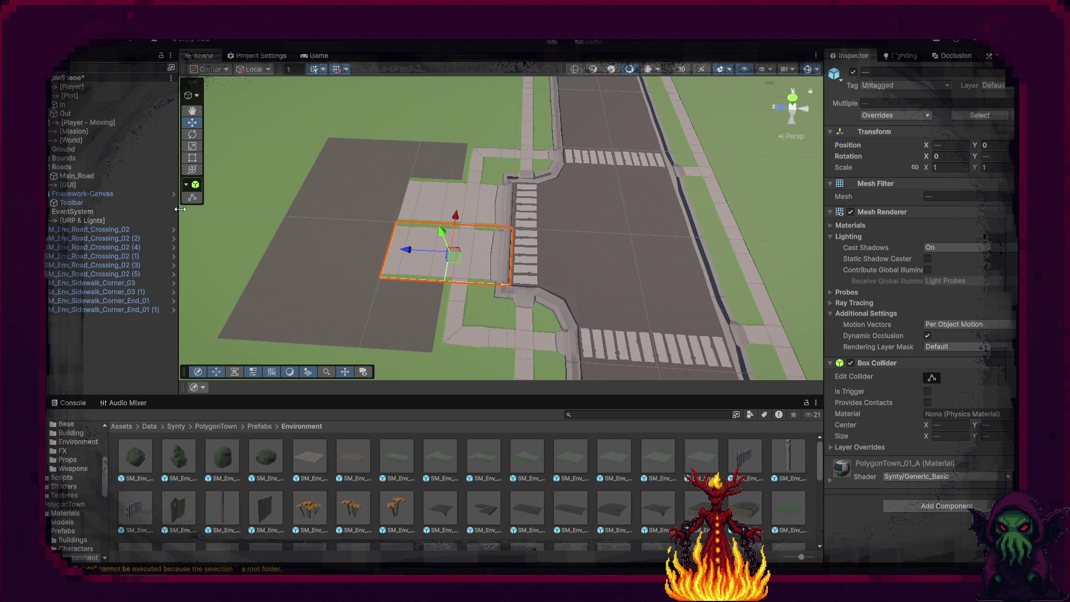
# Move the crossing and sidewalk pieces under Main_Road and place an SM_Env_Grass_01 tile.
pyautogui.click(111, 310)
pyautogui.keyDown('shift'); pyautogui.click(101, 231); pyautogui.keyUp('shift')
pyautogui.moveTo(95, 247); pyautogui.dragTo(80, 178)
pyautogui.click(328, 269)
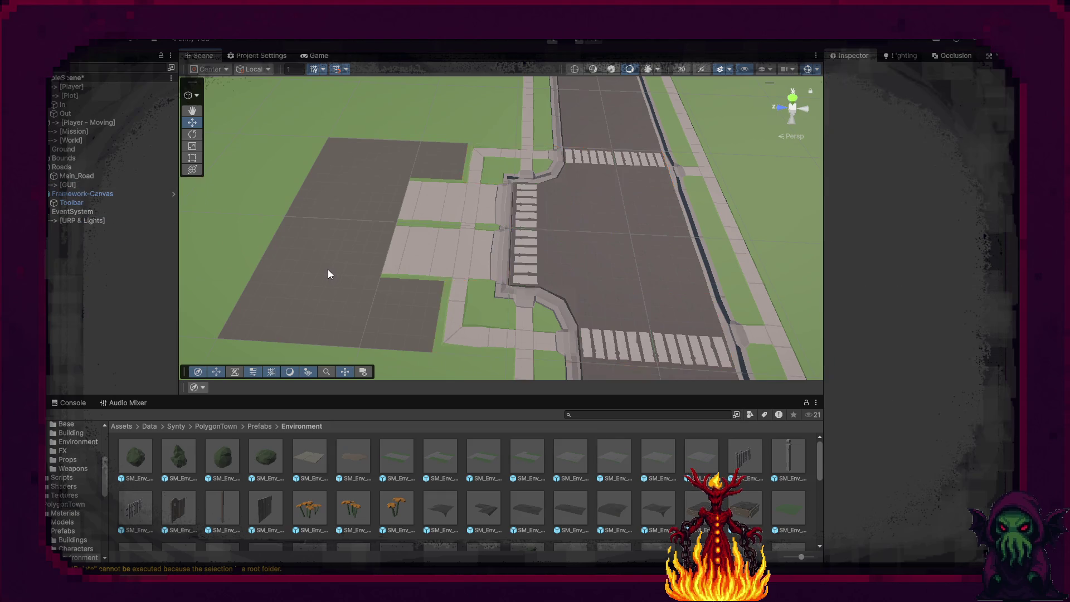
pyautogui.moveTo(788, 507)
pyautogui.mouseDown()
pyautogui.moveTo(557, 401)
pyautogui.moveTo(381, 277)
pyautogui.mouseUp()
pyautogui.click(953, 144)
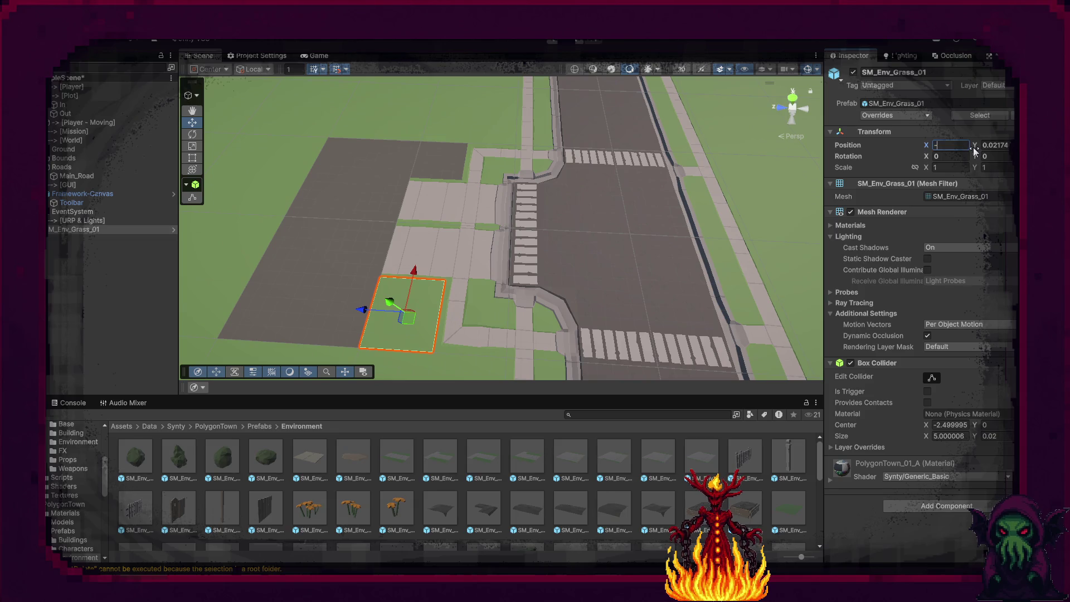
# Set the grass tile to X -35, Y 0 and slide a copy to X -20.
pyautogui.write('35')
pyautogui.press('Tab')
pyautogui.write('0')
pyautogui.press('Return')
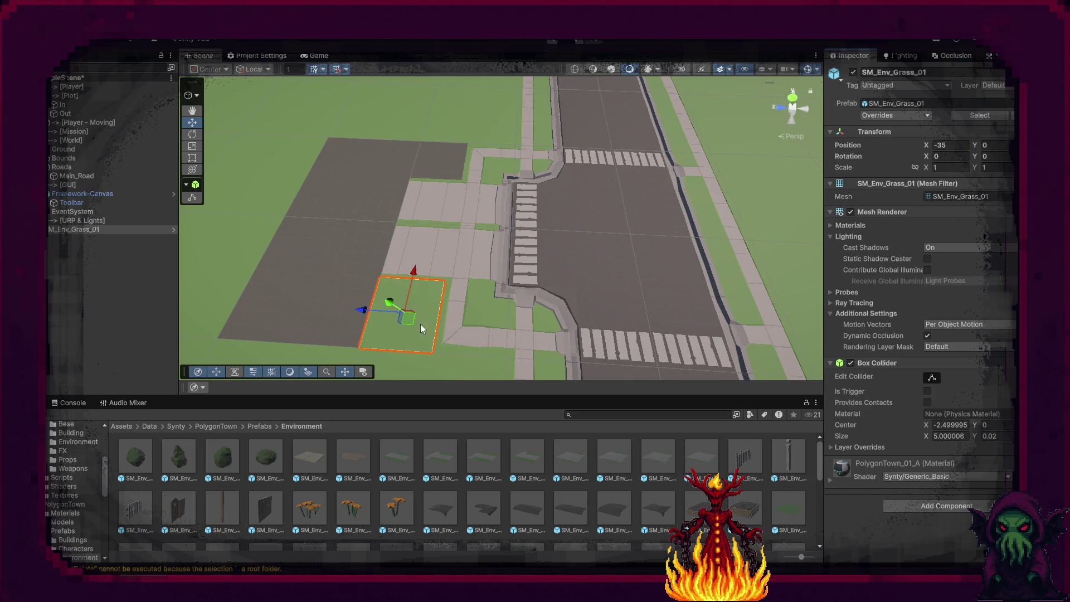
pyautogui.hotkey('ctrl', 'd')
pyautogui.moveTo(413, 279); pyautogui.dragTo(443, 130)
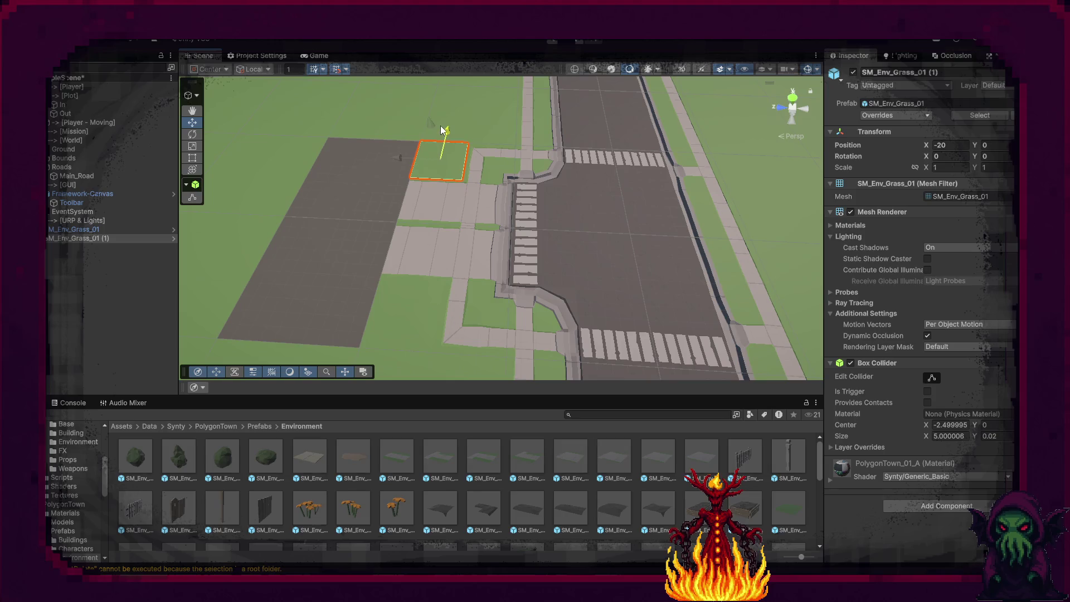
# Select both grass tiles and parent them under the Ground group.
pyautogui.click(358, 226)
pyautogui.click(410, 301)
pyautogui.keyDown('shift'); pyautogui.click(436, 160); pyautogui.keyUp('shift')
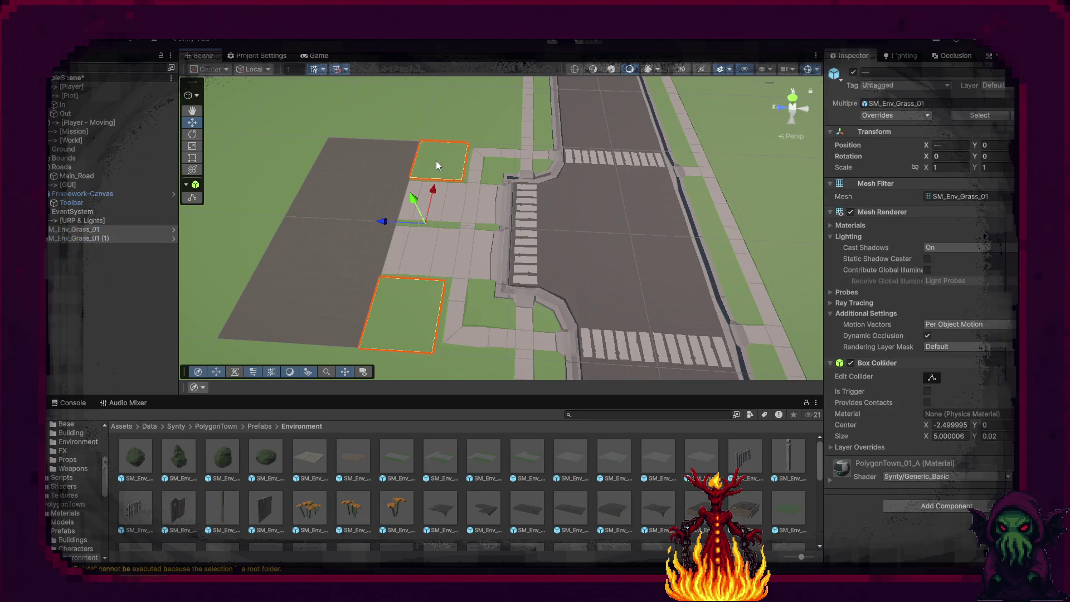
pyautogui.moveTo(107, 229)
pyautogui.mouseDown()
pyautogui.moveTo(131, 128)
pyautogui.moveTo(75, 151)
pyautogui.mouseUp()
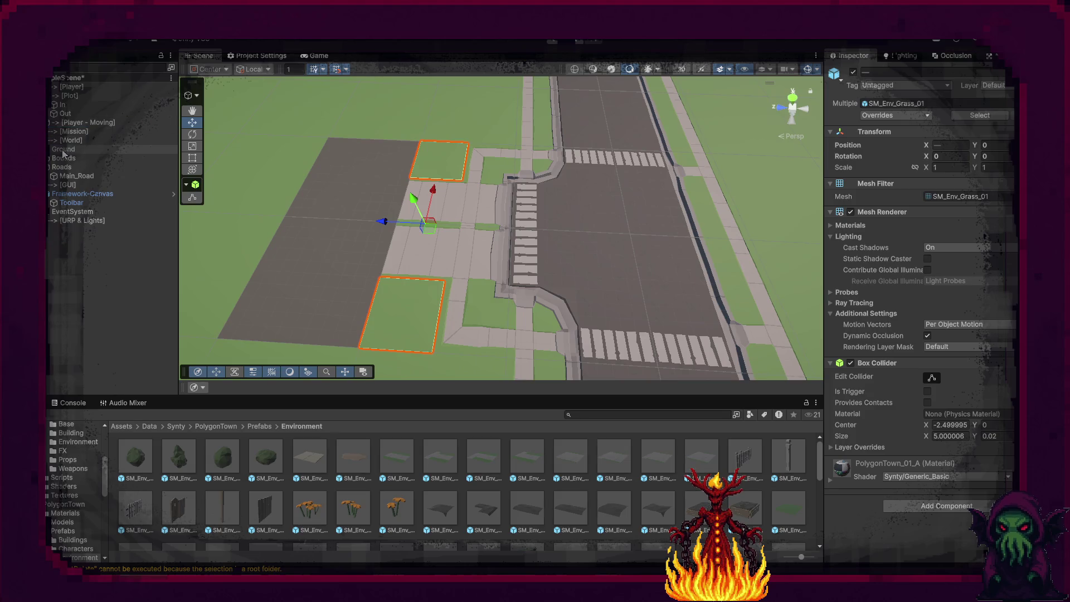
pyautogui.click(994, 85)
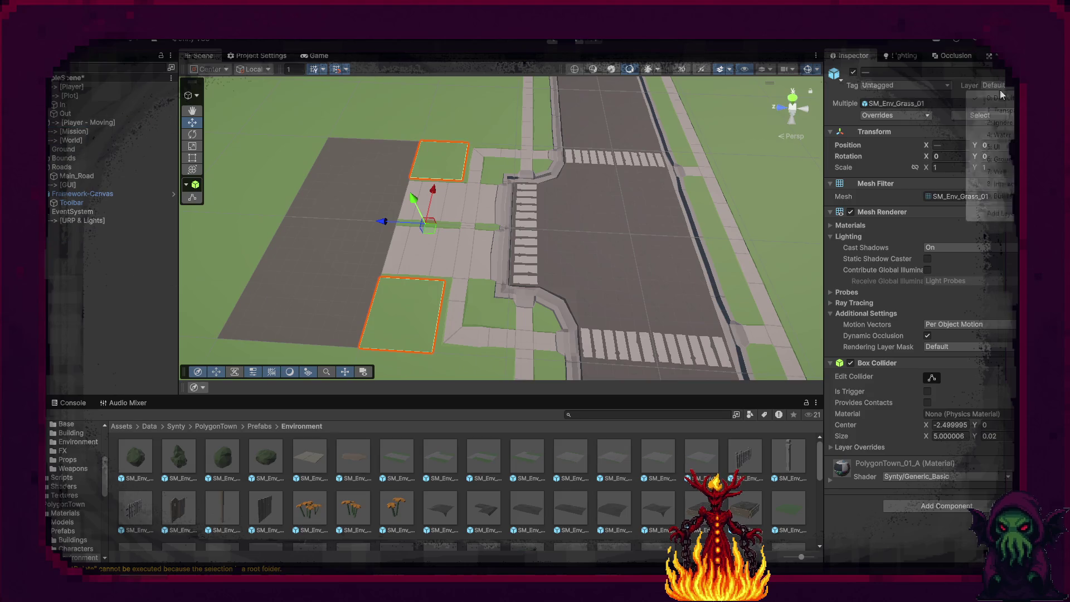
# Put the grass tiles on the Ground layer and select the crossing and sidewalk pieces around the intersection.
pyautogui.click(998, 158)
pyautogui.click(709, 350)
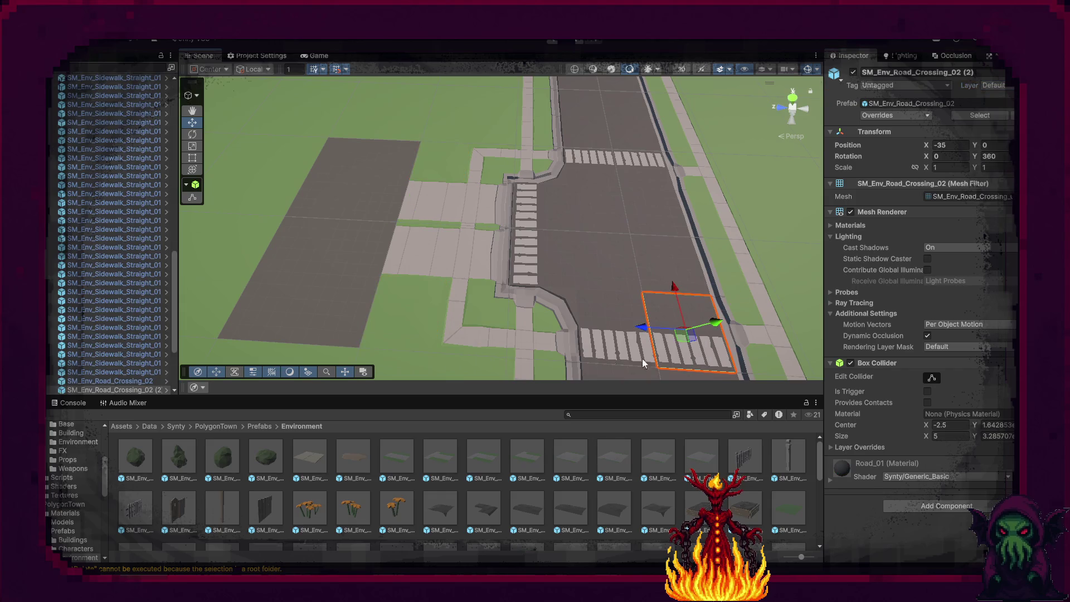
pyautogui.keyDown('shift'); pyautogui.click(601, 342); pyautogui.keyUp('shift')
pyautogui.keyDown('shift'); pyautogui.click(556, 331); pyautogui.keyUp('shift')
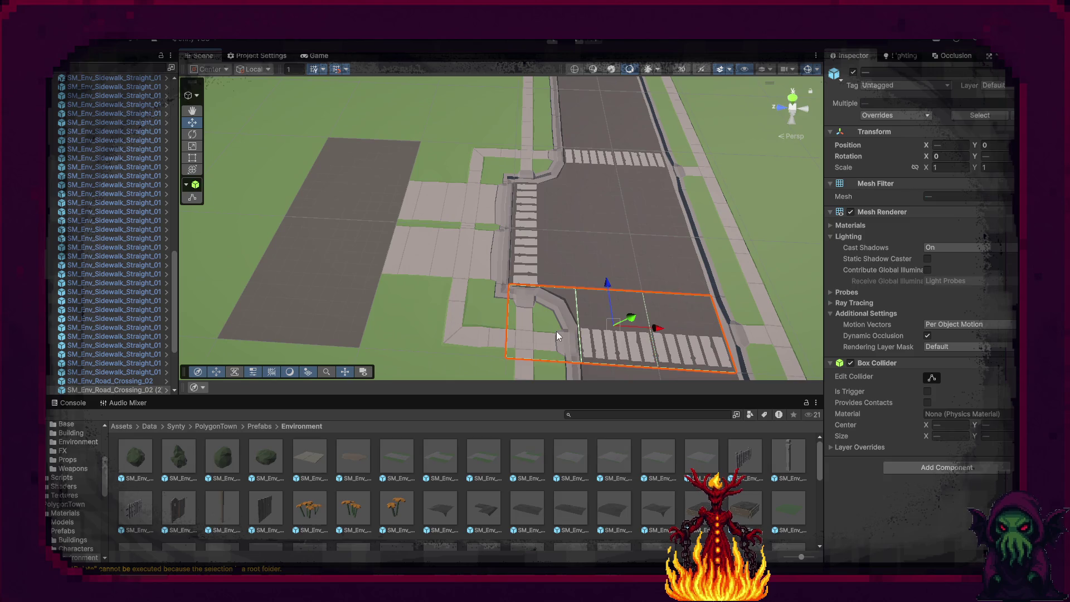
pyautogui.keyDown('shift'); pyautogui.click(482, 315); pyautogui.keyUp('shift')
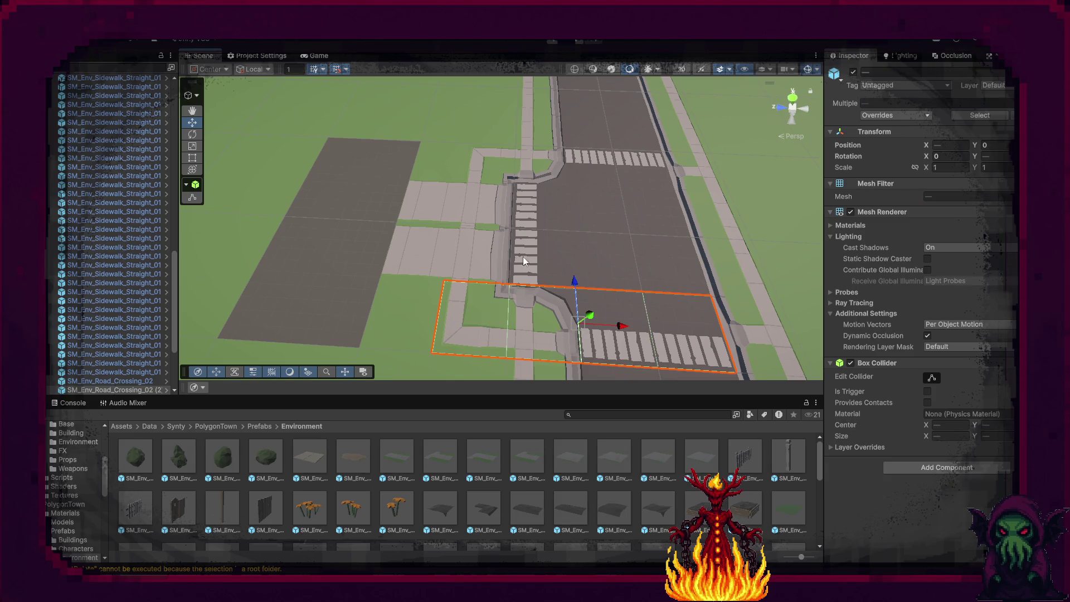
pyautogui.keyDown('shift'); pyautogui.click(446, 246); pyautogui.keyUp('shift')
pyautogui.keyDown('shift'); pyautogui.click(440, 210); pyautogui.keyUp('shift')
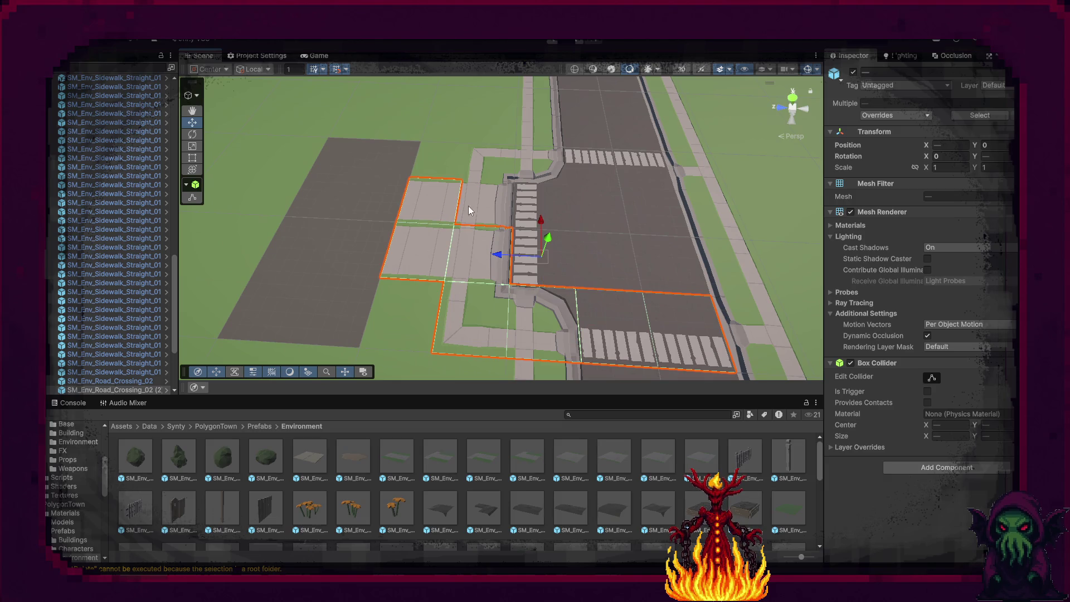
pyautogui.keyDown('shift'); pyautogui.click(531, 162); pyautogui.keyUp('shift')
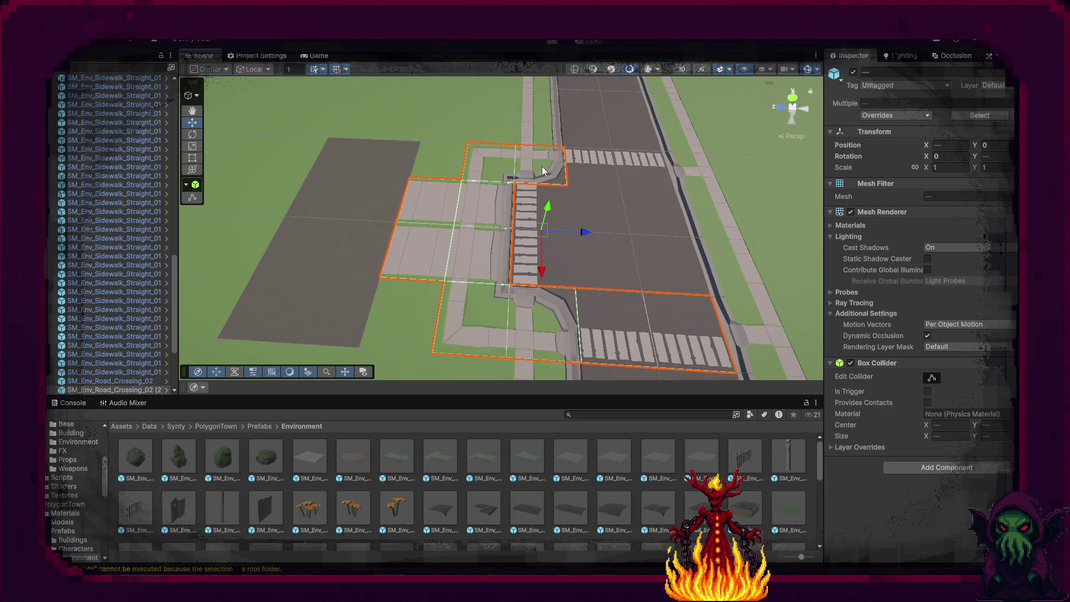
pyautogui.keyDown('shift'); pyautogui.click(531, 199); pyautogui.keyUp('shift')
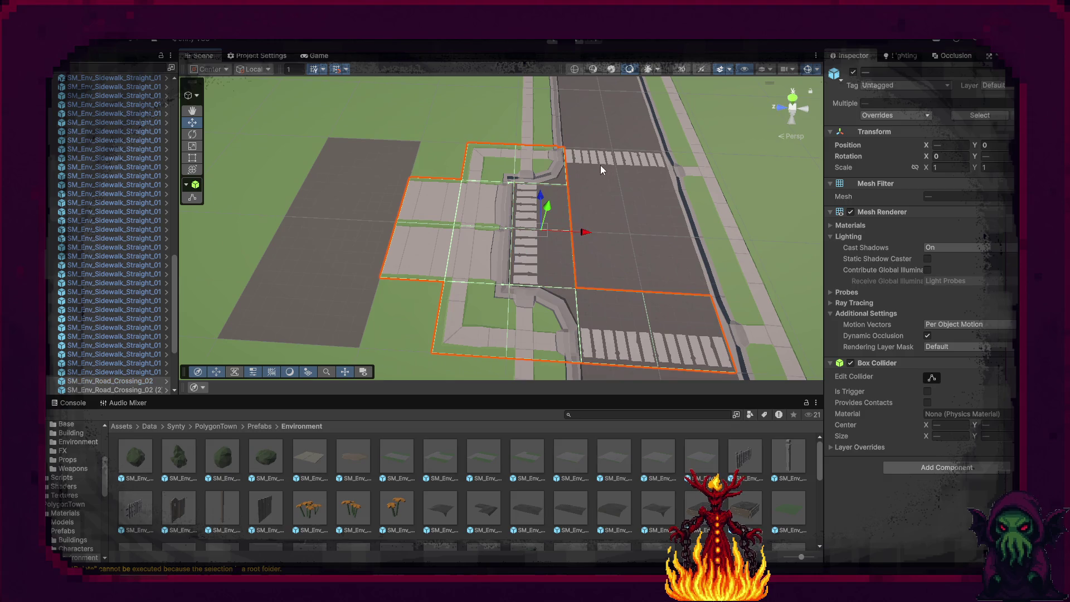
pyautogui.keyDown('shift'); pyautogui.click(691, 171); pyautogui.keyUp('shift')
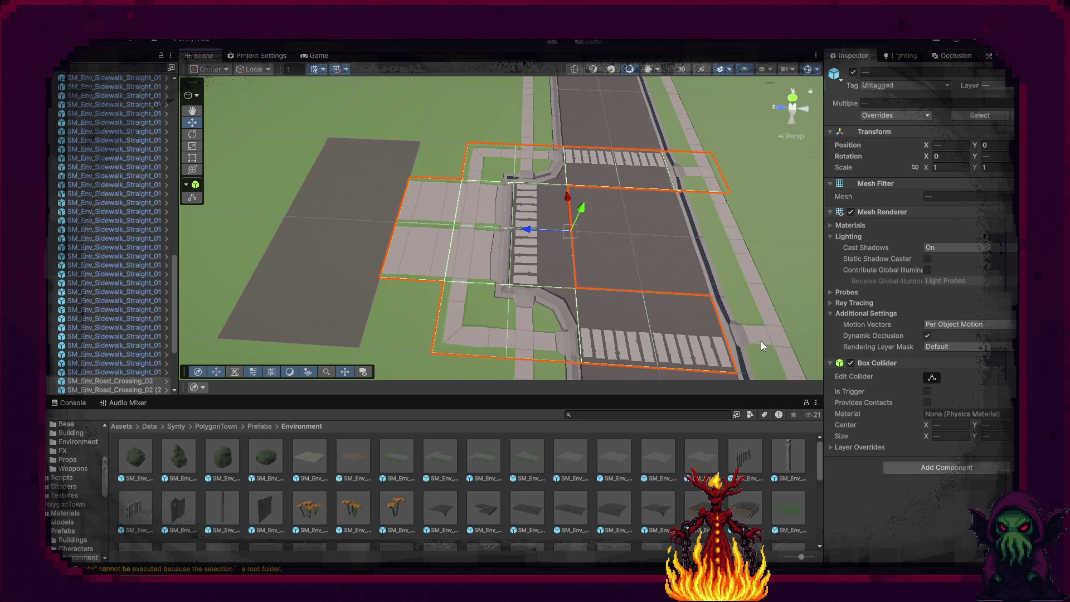
pyautogui.keyDown('shift'); pyautogui.click(687, 167); pyautogui.keyUp('shift')
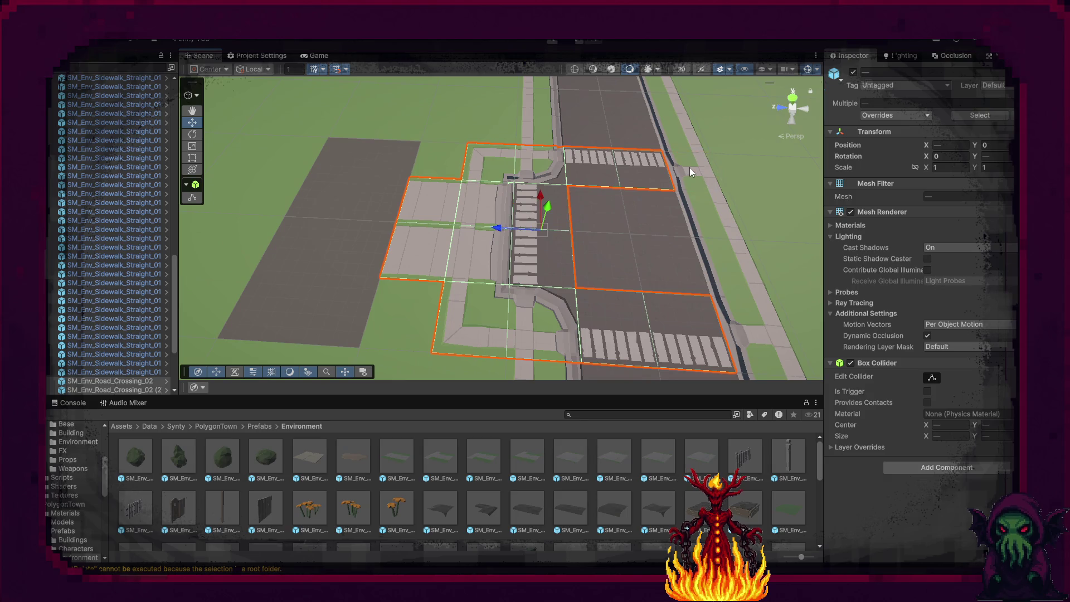
# Assign the selected crossing and sidewalk pieces to the Ground layer.
pyautogui.click(994, 86)
pyautogui.click(998, 159)
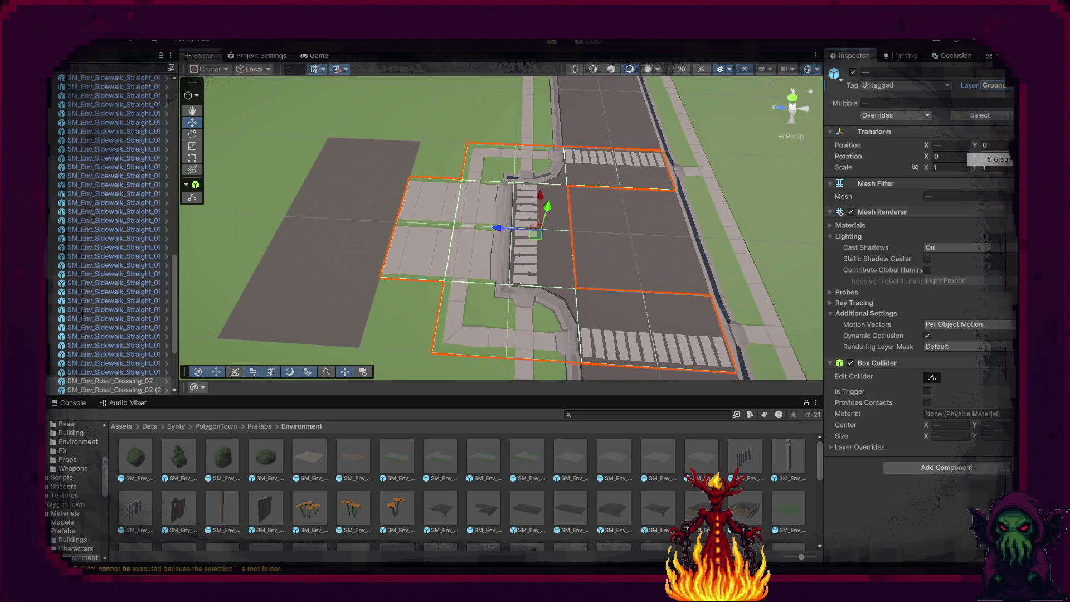
pyautogui.click(322, 255)
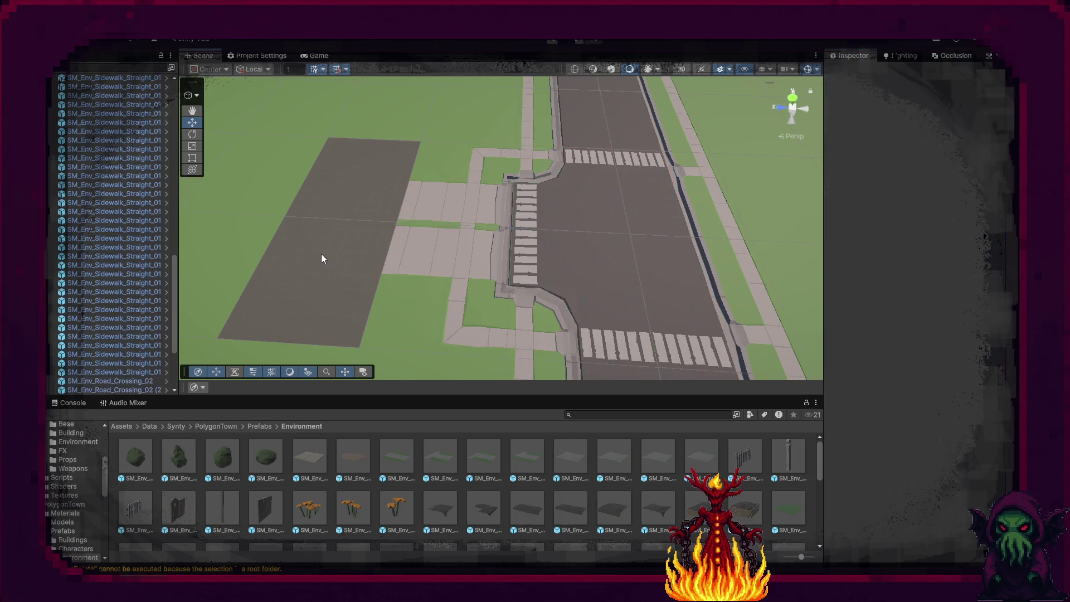
pyautogui.moveTo(340, 263)
pyautogui.mouseDown()
pyautogui.moveTo(340, 306)
pyautogui.moveTo(564, 262)
pyautogui.moveTo(449, 234)
pyautogui.moveTo(359, 256)
pyautogui.moveTo(208, 250)
pyautogui.moveTo(148, 234)
pyautogui.moveTo(178, 280)
pyautogui.moveTo(72, 199)
pyautogui.moveTo(136, 172)
pyautogui.moveTo(294, 165)
pyautogui.moveTo(442, 236)
pyautogui.moveTo(465, 223)
pyautogui.moveTo(467, 200)
pyautogui.mouseUp()
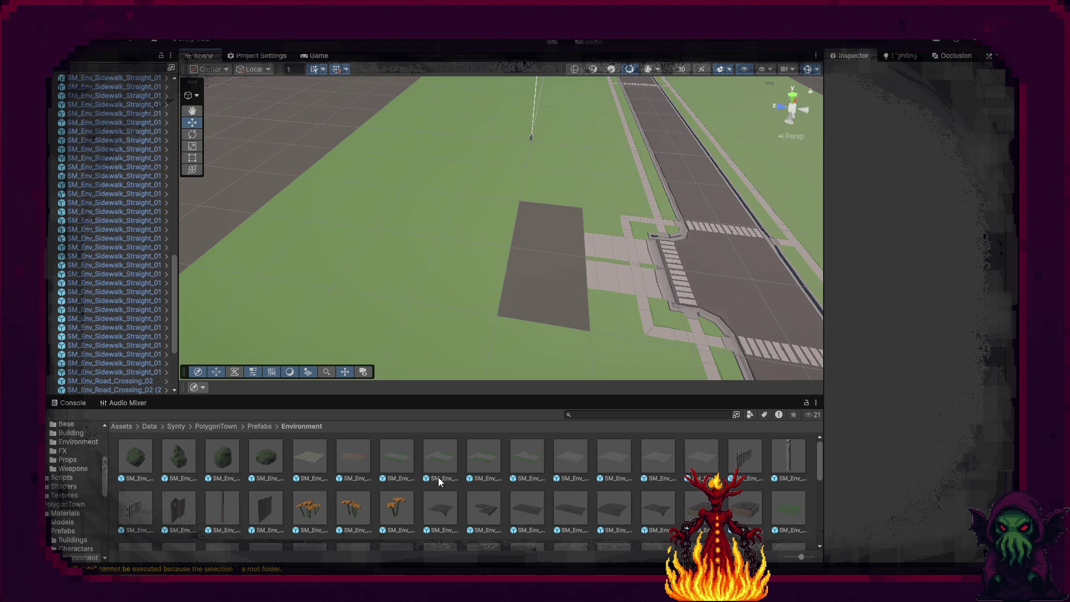
pyautogui.moveTo(565, 279); pyautogui.dragTo(561, 267)
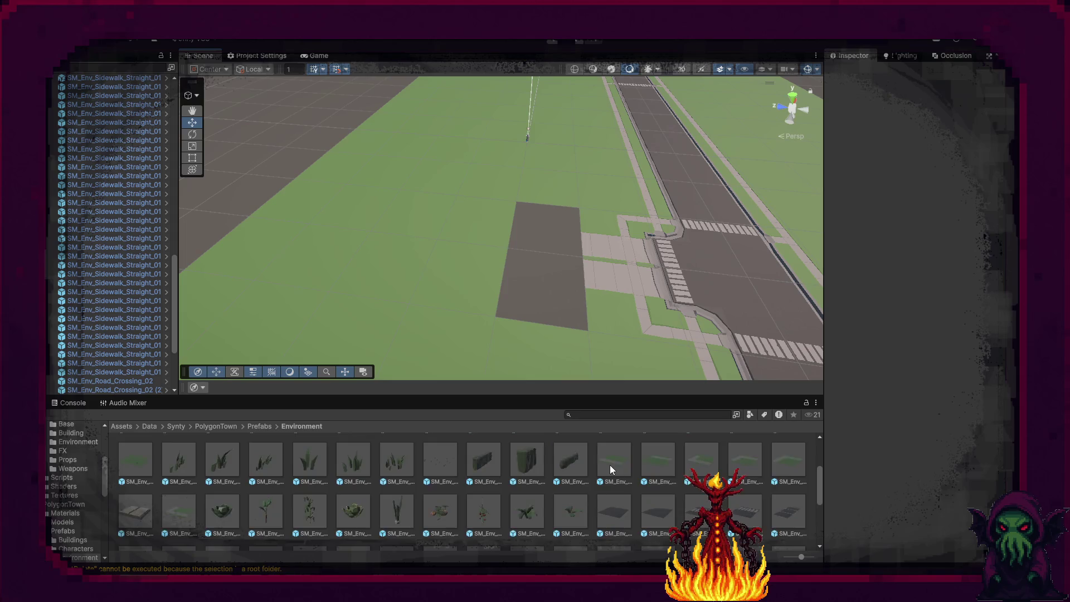
pyautogui.scroll(-5, 612, 468)
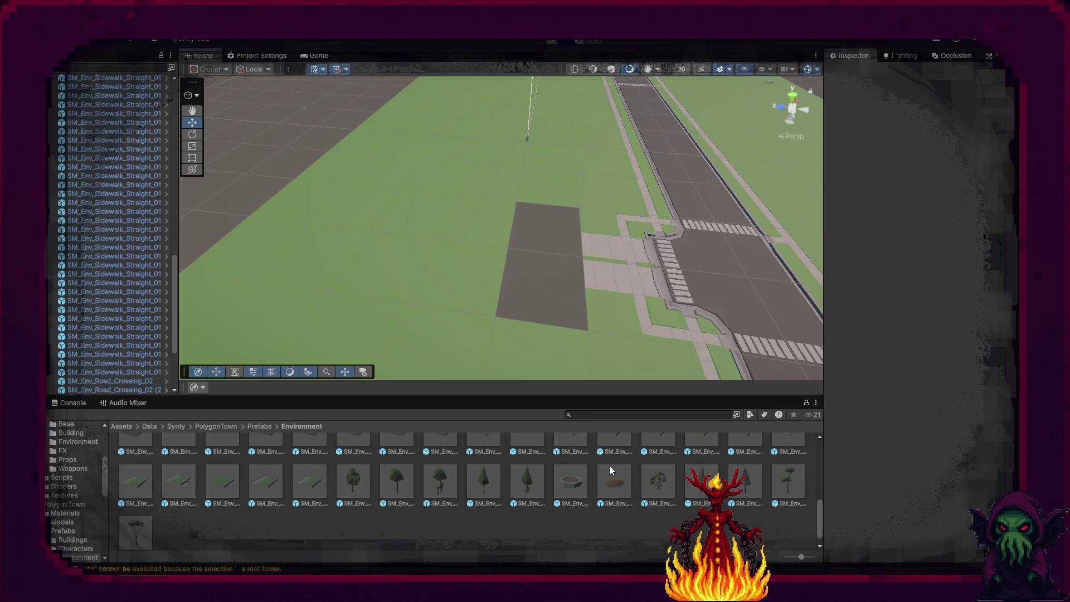
pyautogui.scroll(5, 609, 466)
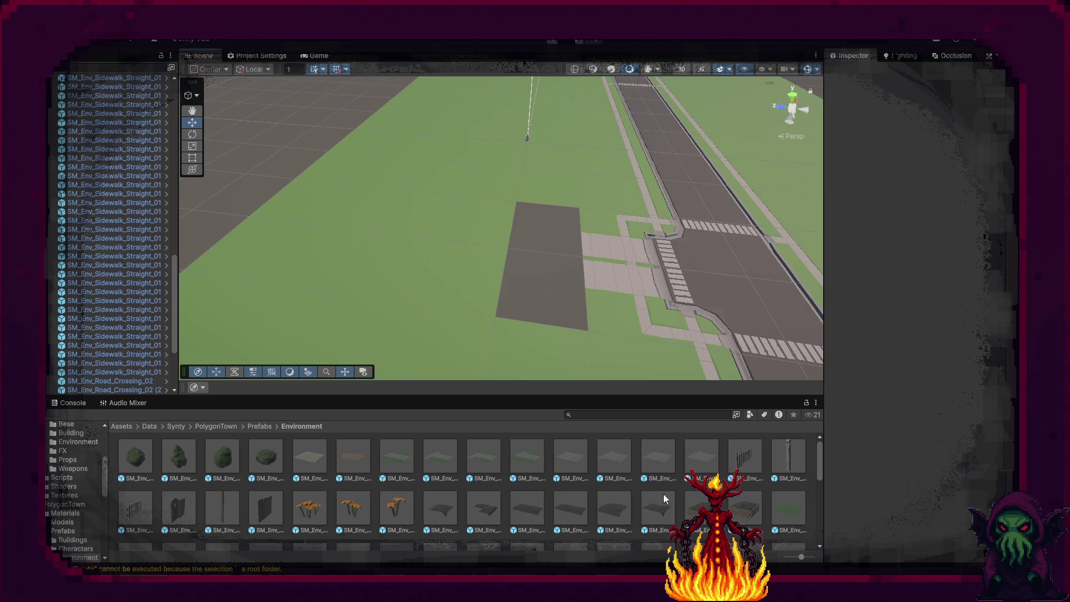
pyautogui.click(794, 506)
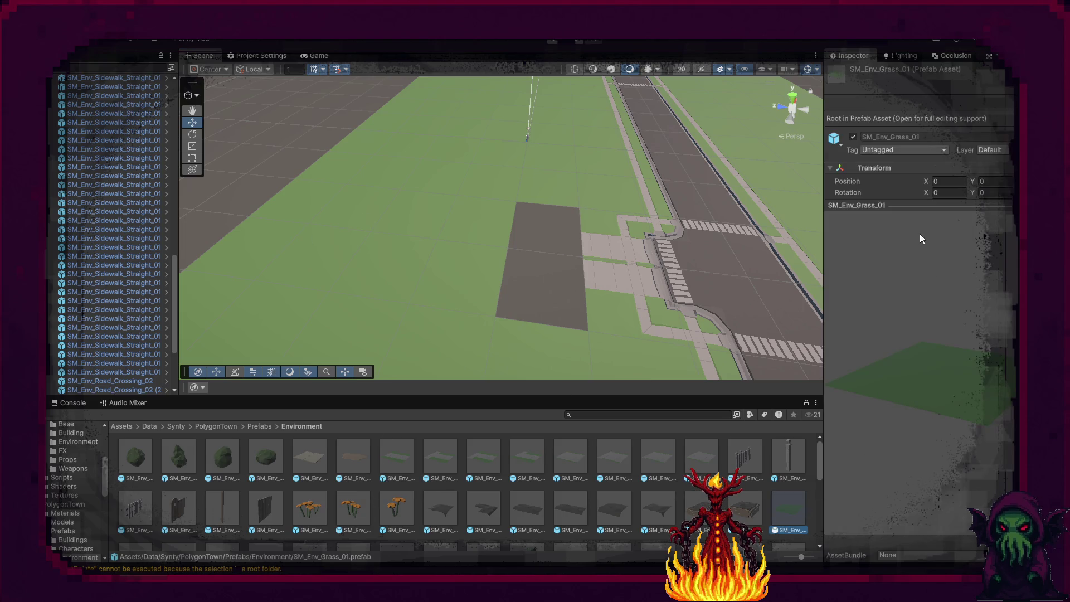
# Drag an SM_Env_Grass_01 tile from the Project window onto the dark rectangle in the scene.
pyautogui.moveTo(925, 205); pyautogui.dragTo(925, 414)
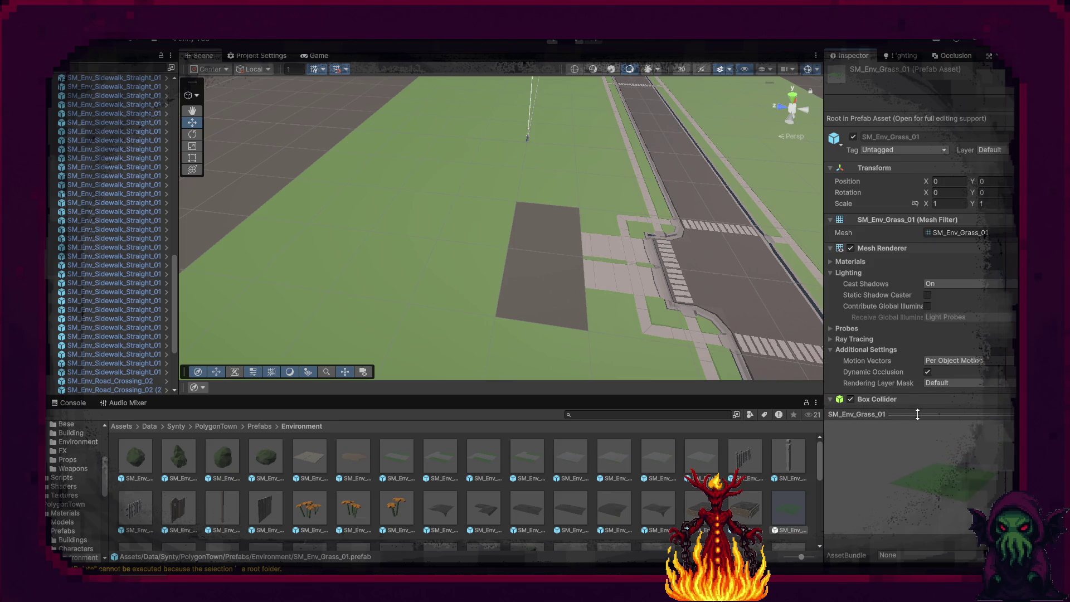
pyautogui.scroll(-3, 848, 333)
pyautogui.scroll(-3, 848, 333)
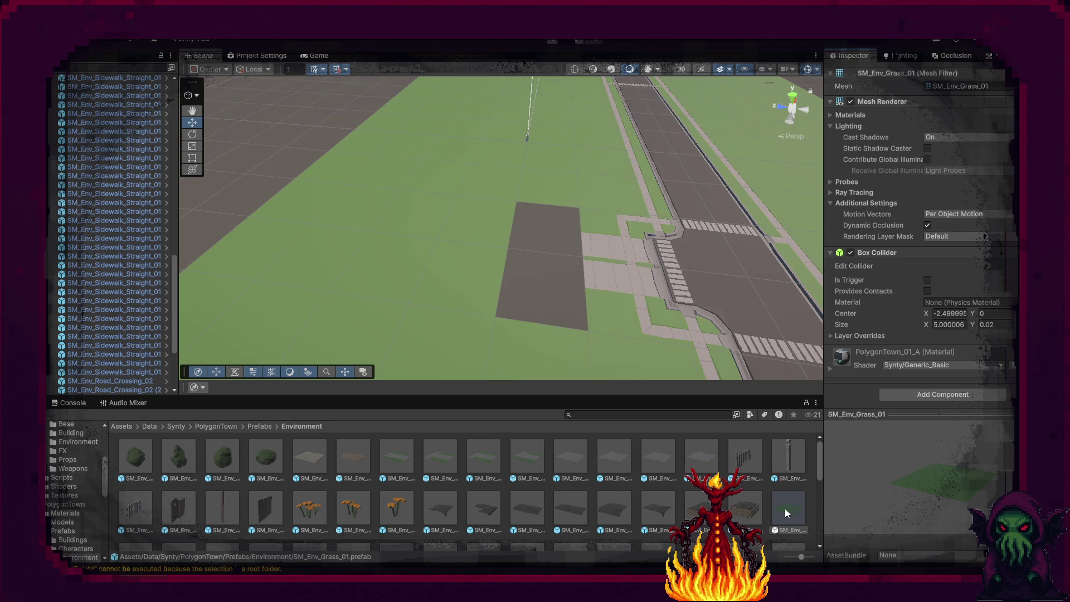
pyautogui.moveTo(777, 509); pyautogui.dragTo(518, 248)
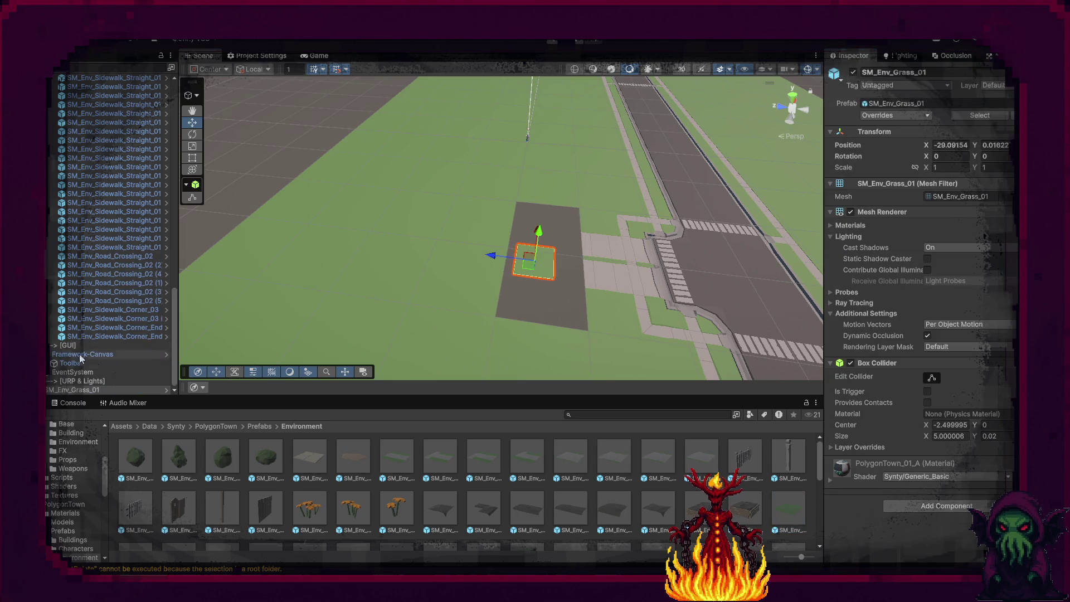
# Rename the placed grass tile to Ground_Dirt.
pyautogui.rightClick(86, 389)
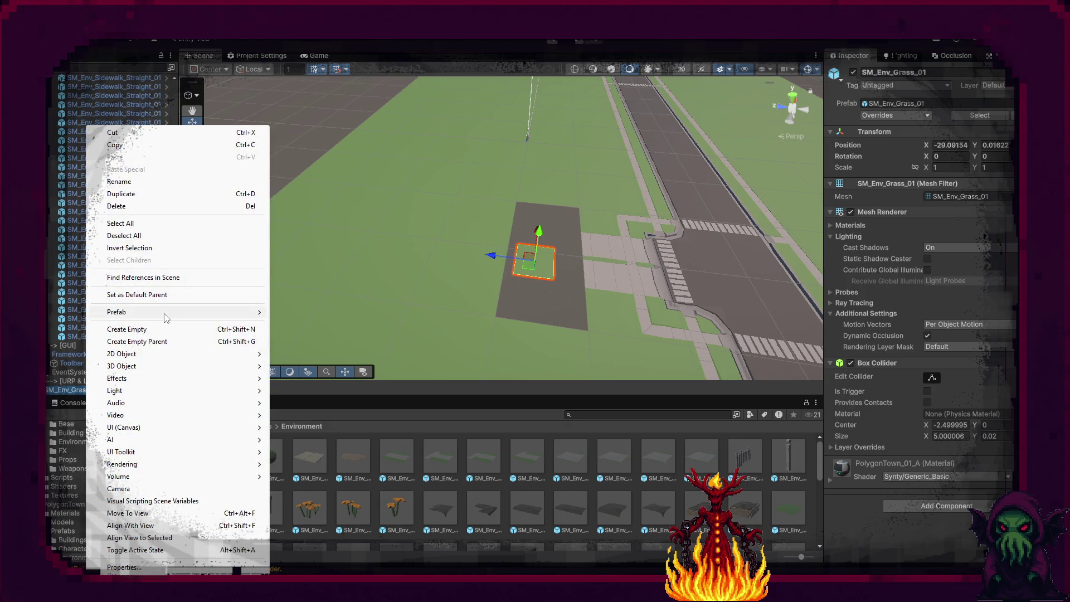
pyautogui.moveTo(168, 312)
pyautogui.click(301, 342)
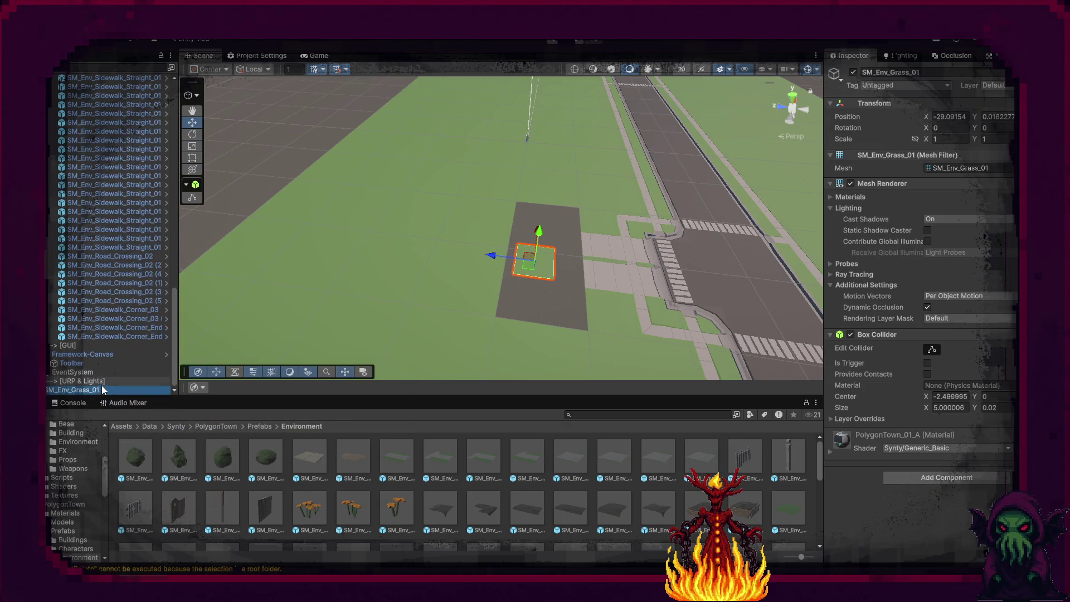
pyautogui.write('Ground_Dirt')
pyautogui.press('Return')
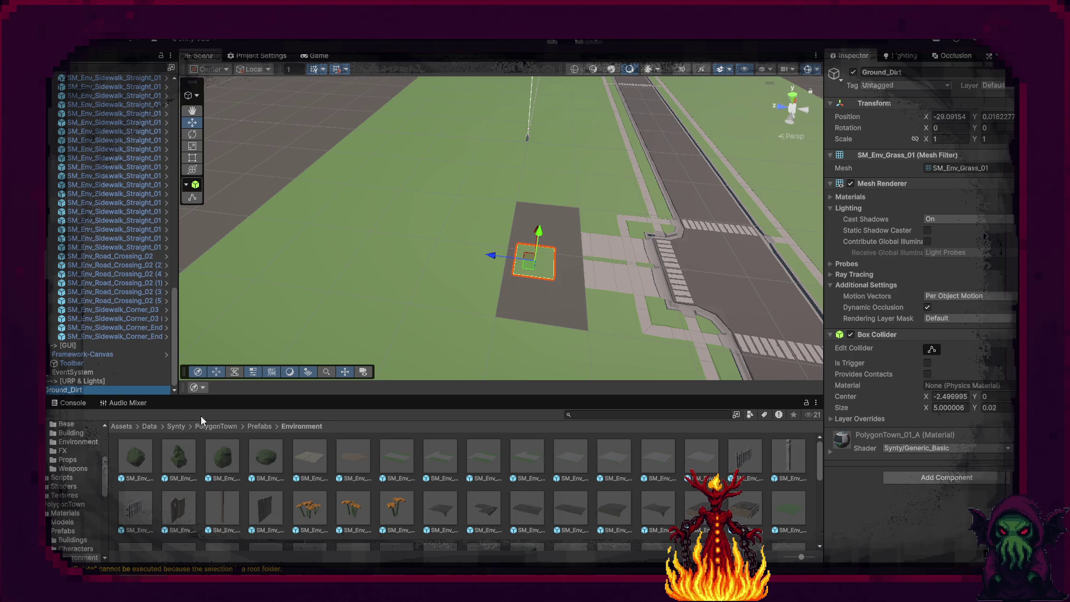
# Save Ground_Dirt as a prefab in Prefabs and create a new material named Dirt there.
pyautogui.click(254, 426)
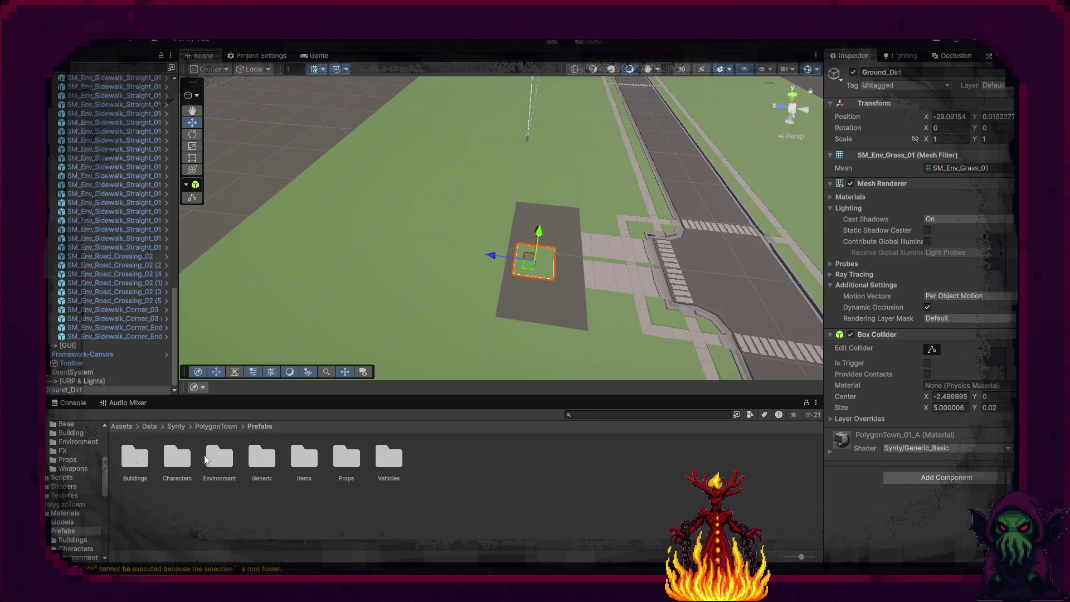
pyautogui.moveTo(70, 390)
pyautogui.mouseDown()
pyautogui.moveTo(278, 446)
pyautogui.moveTo(432, 463)
pyautogui.mouseUp()
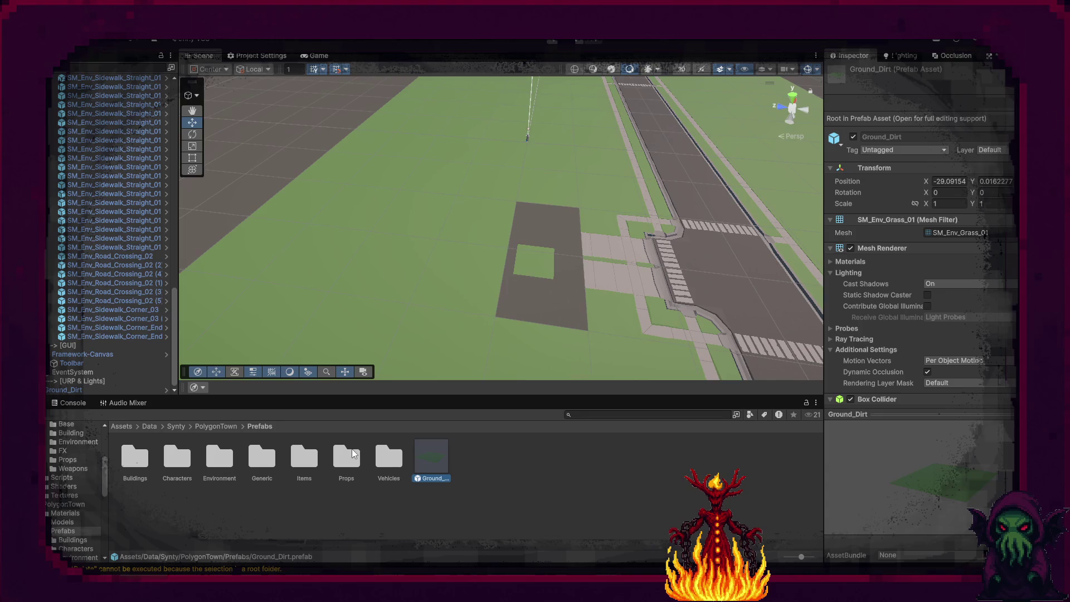
pyautogui.rightClick(471, 472)
pyautogui.moveTo(557, 158)
pyautogui.click(709, 170)
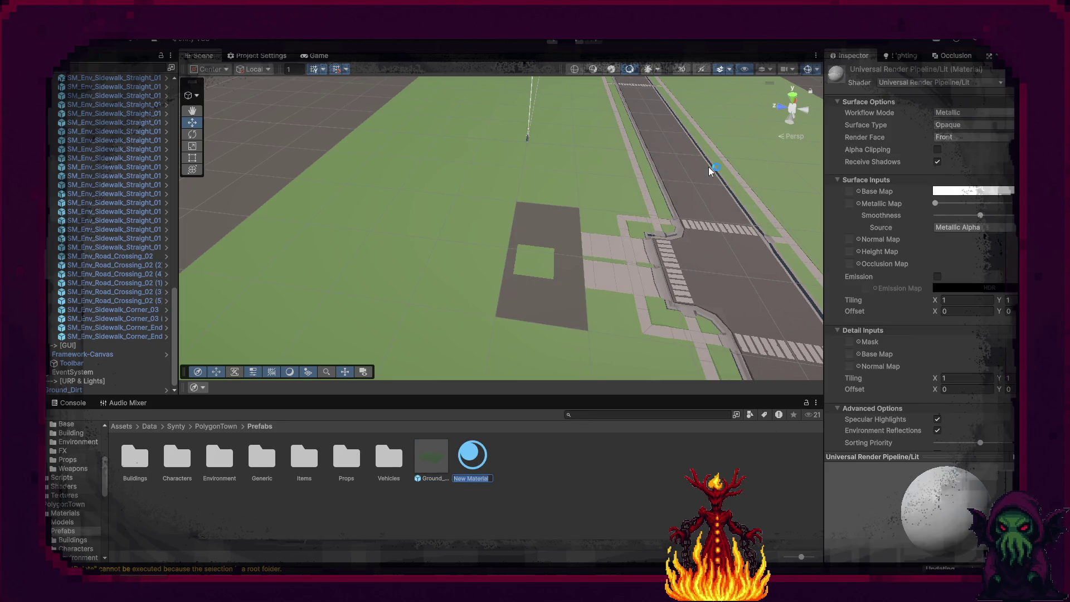
pyautogui.write('Dirt')
pyautogui.press('Return')
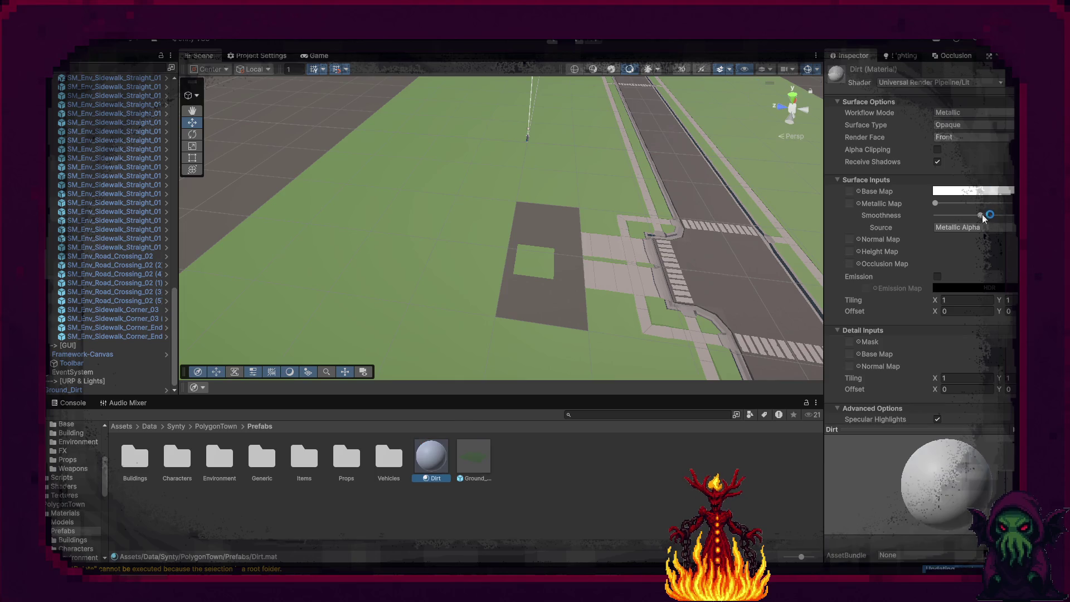
# Set the Dirt material's smoothness to 0.
pyautogui.click(995, 219)
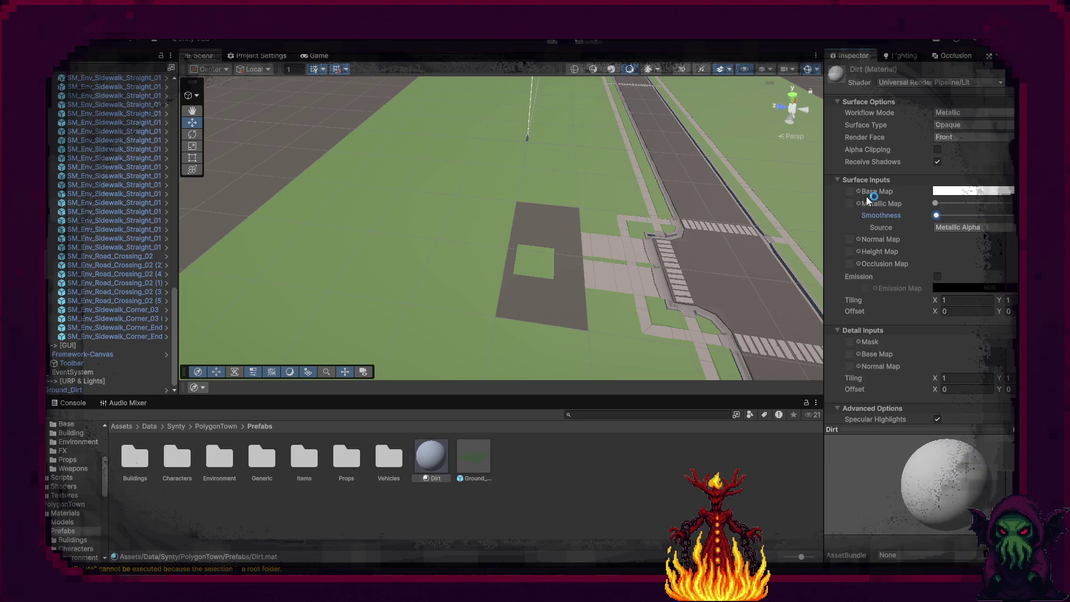
pyautogui.click(972, 192)
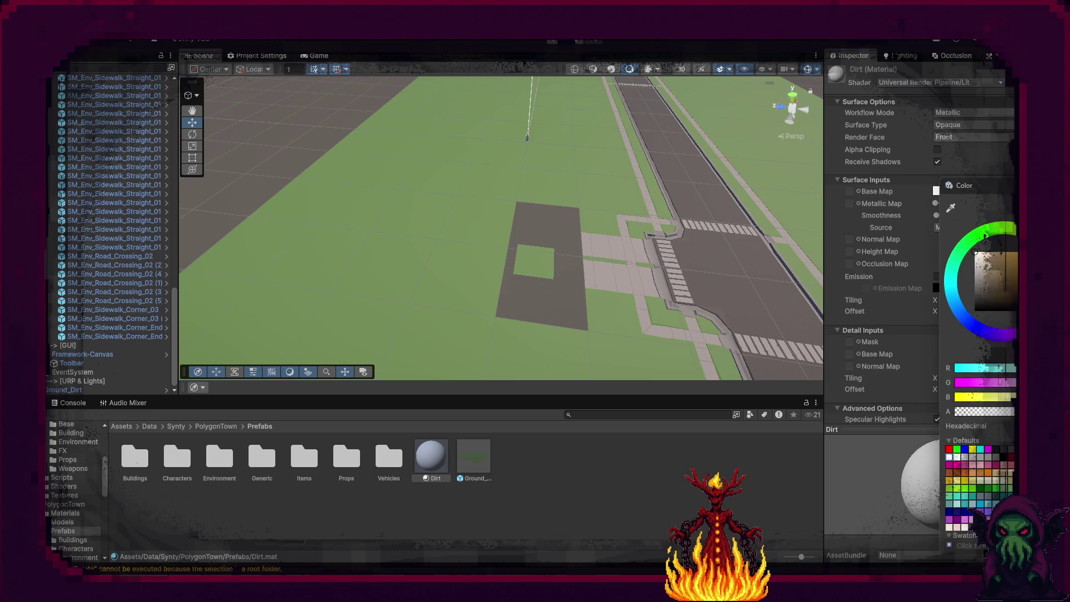
pyautogui.click(545, 540)
pyautogui.moveTo(489, 311)
pyautogui.mouseDown()
pyautogui.moveTo(550, 291)
pyautogui.moveTo(540, 292)
pyautogui.mouseUp()
pyautogui.scroll(-10, 540, 292)
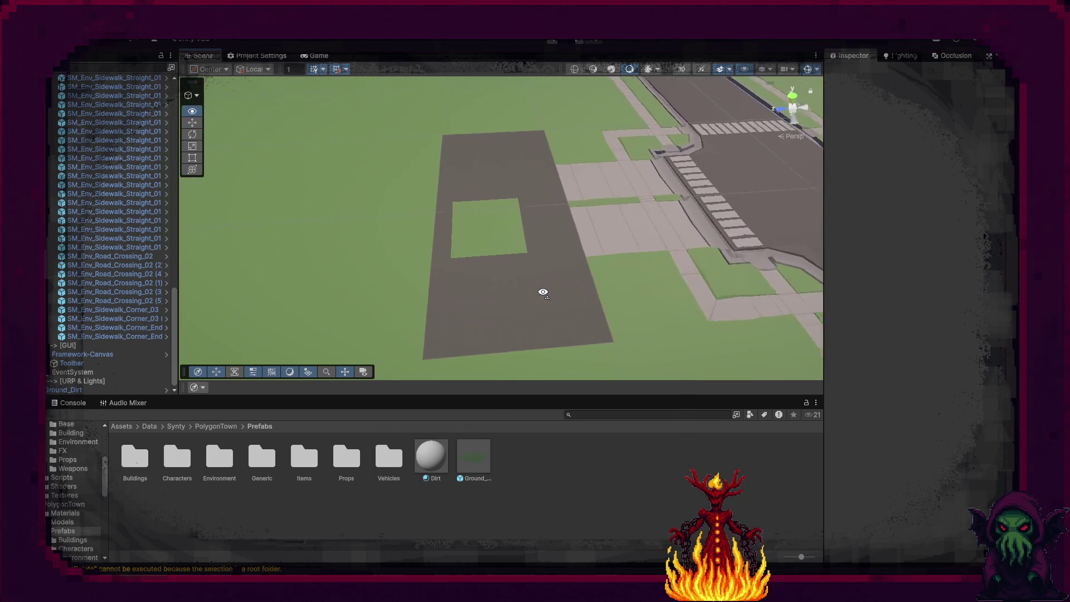
# Place a test dirt patch from the Environment prefabs folder into the scene.
pyautogui.click(611, 69)
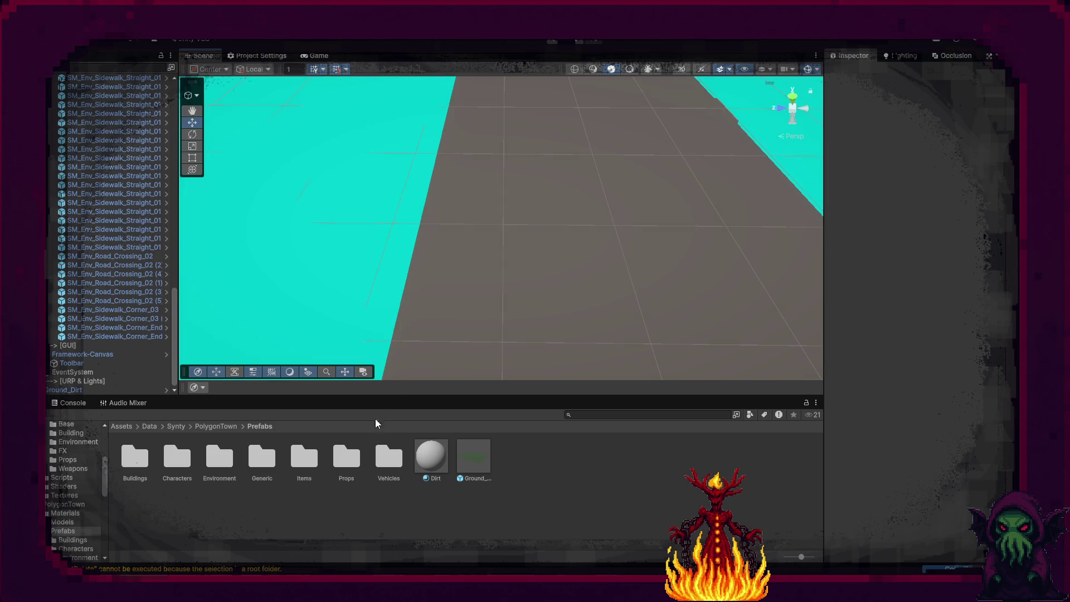
pyautogui.doubleClick(262, 458)
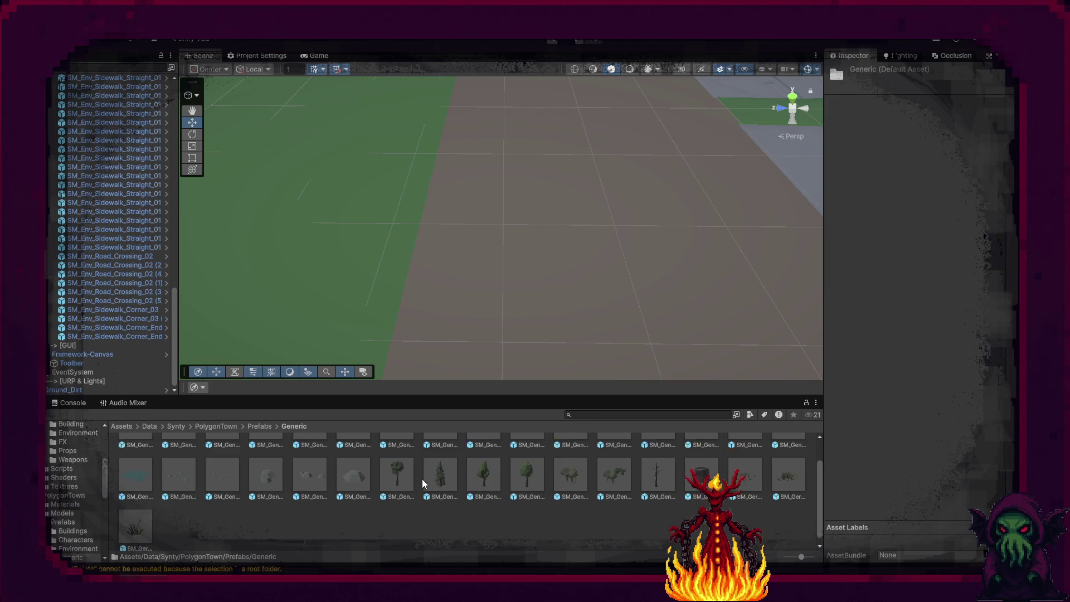
pyautogui.click(256, 427)
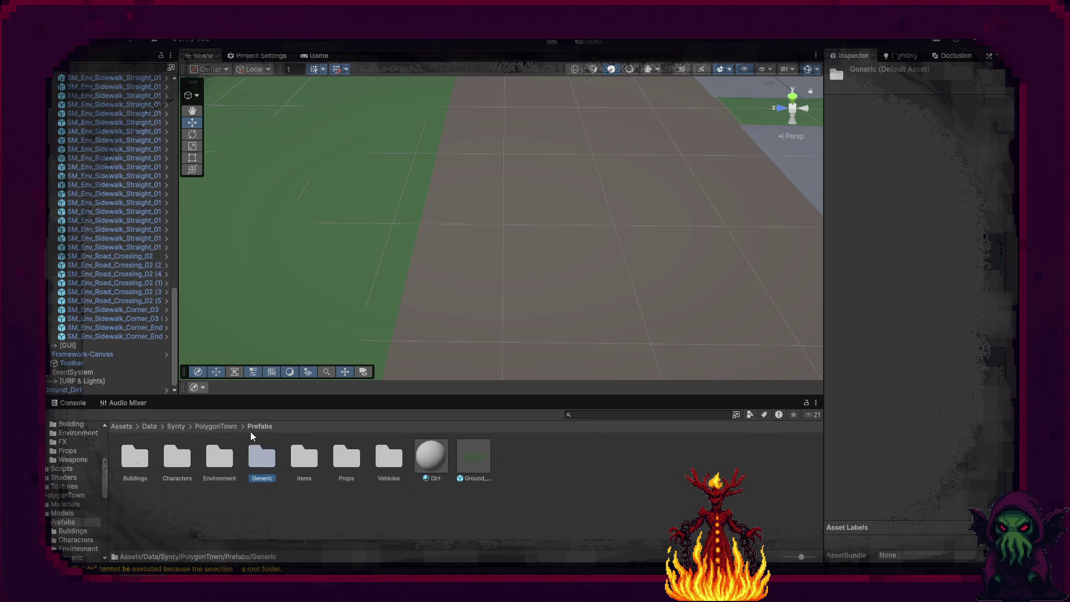
pyautogui.doubleClick(221, 460)
pyautogui.moveTo(357, 461); pyautogui.dragTo(568, 241)
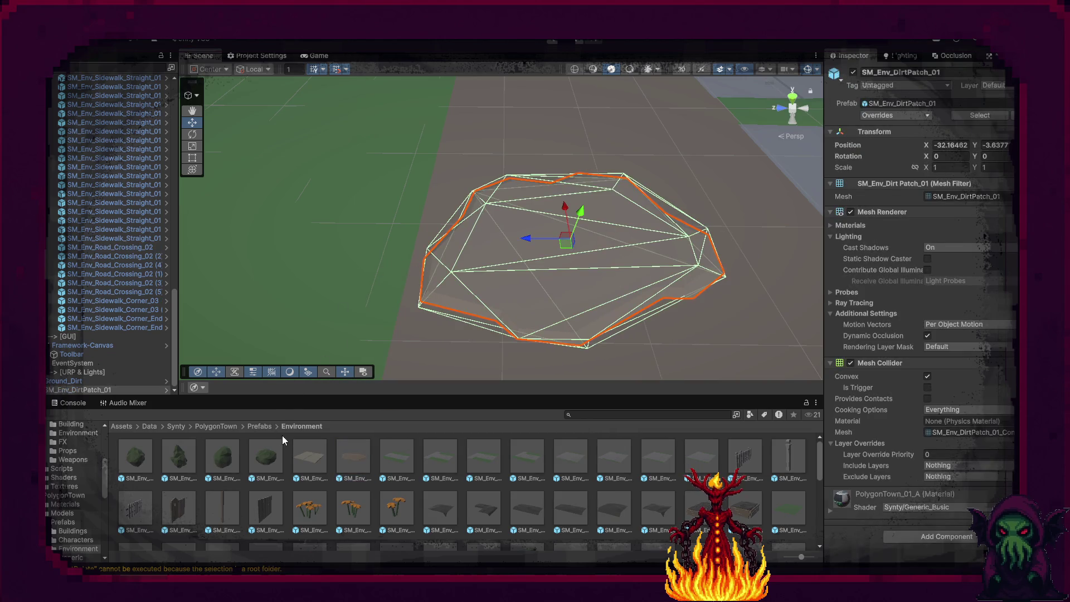
# Apply the Dirt material to the test dirt patch and the Ground_Dirt square.
pyautogui.click(259, 426)
pyautogui.click(431, 460)
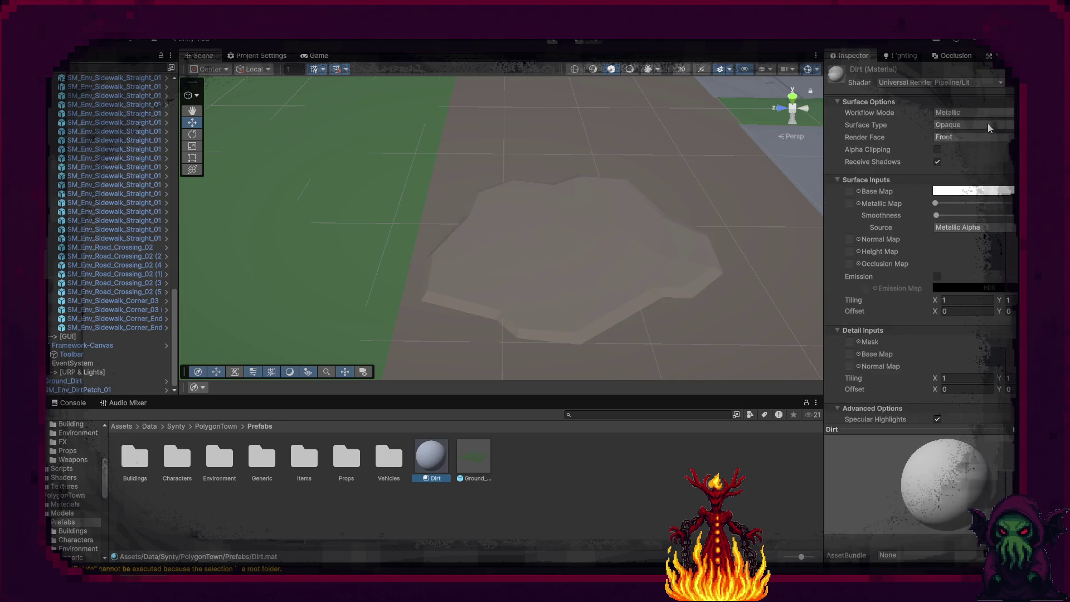
pyautogui.moveTo(431, 457); pyautogui.dragTo(808, 221)
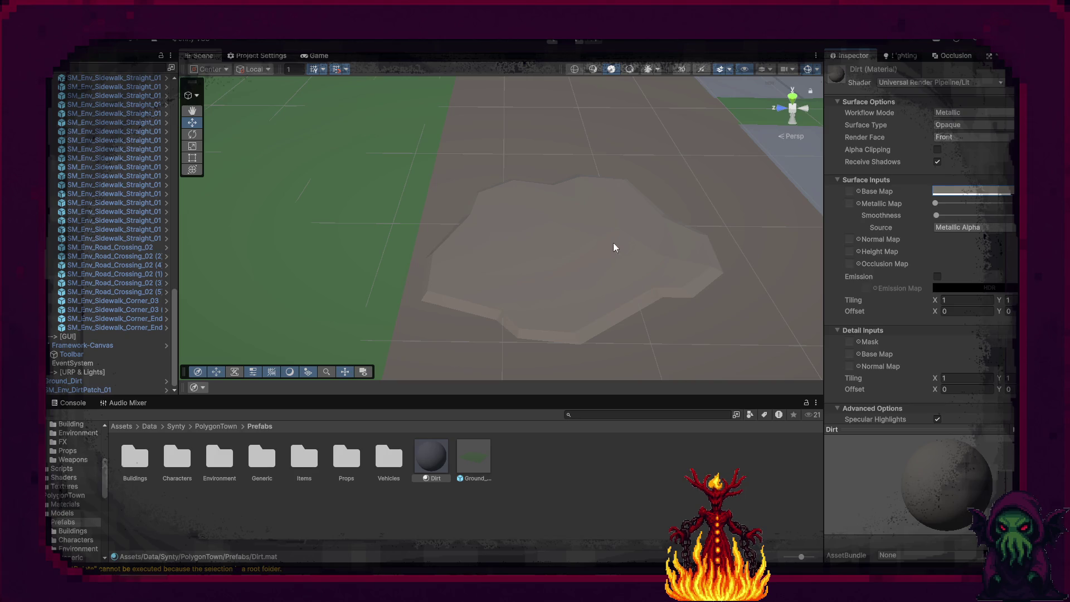
pyautogui.click(650, 68)
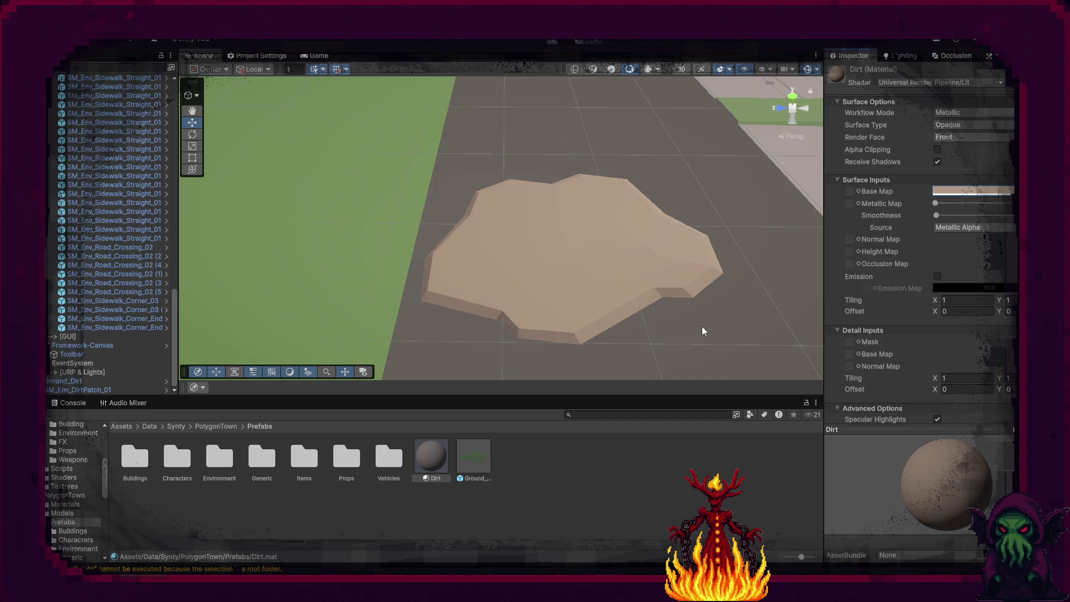
pyautogui.scroll(-5, 693, 323)
pyautogui.click(468, 456)
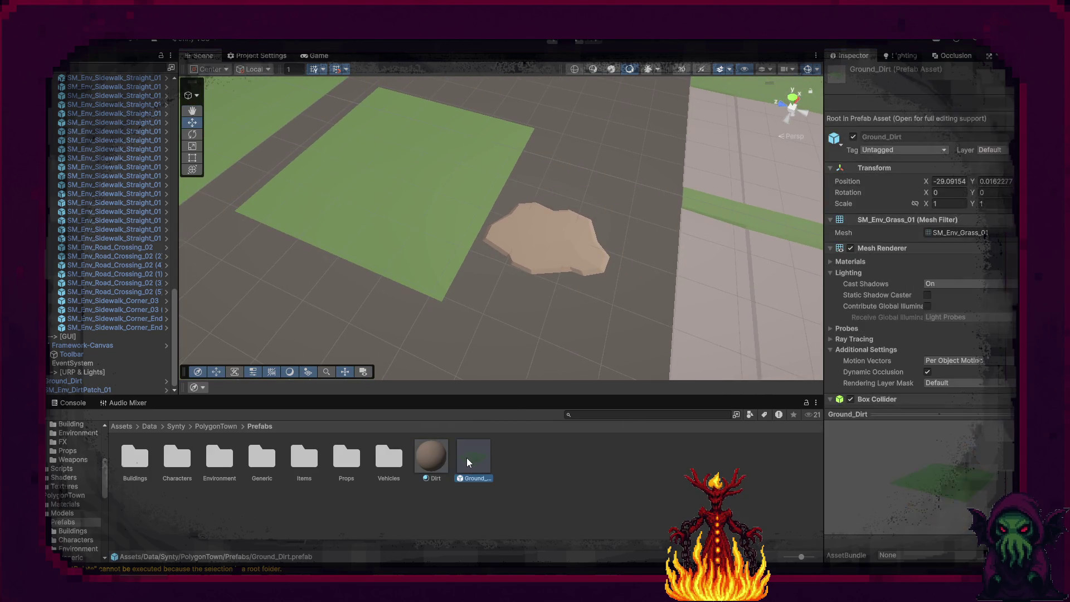
pyautogui.moveTo(429, 459); pyautogui.dragTo(443, 227)
pyautogui.moveTo(536, 297); pyautogui.dragTo(448, 274)
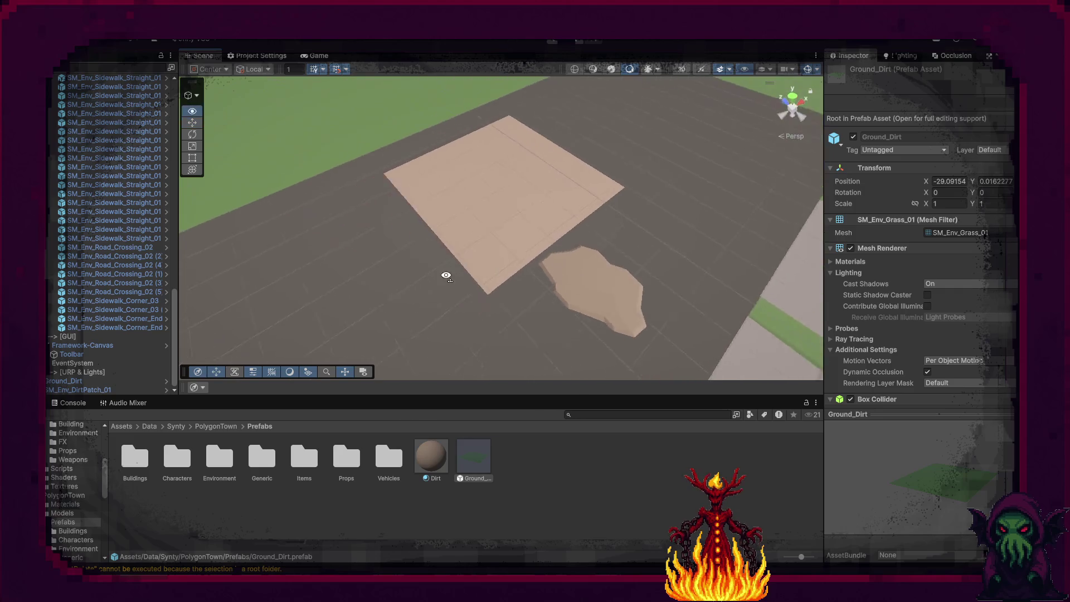
pyautogui.scroll(-3, 476, 282)
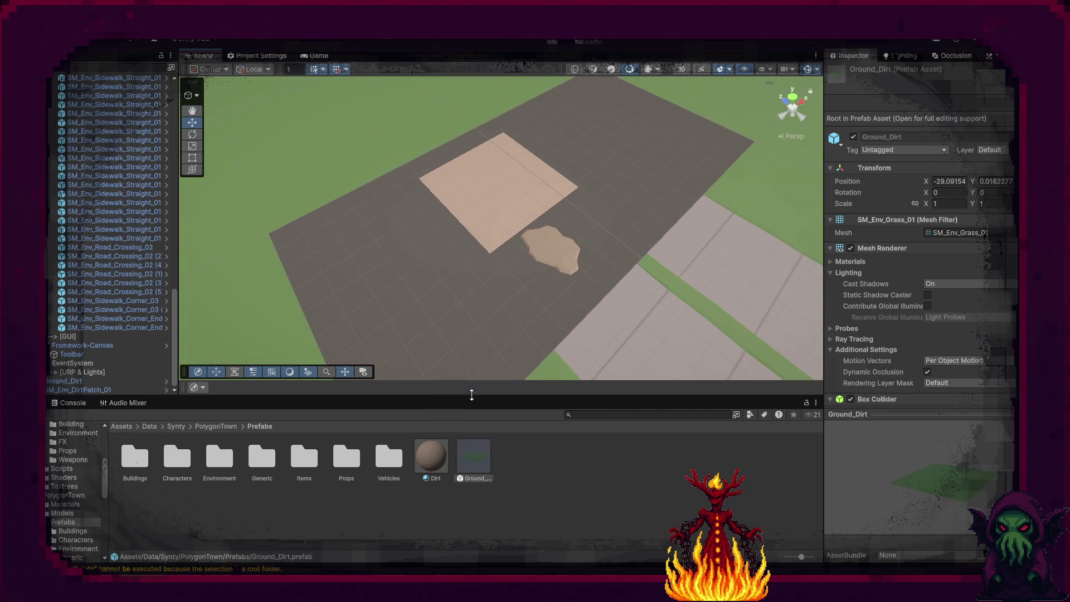
# Change the Dirt material's base colour to a darker tan.
pyautogui.click(432, 457)
pyautogui.click(936, 191)
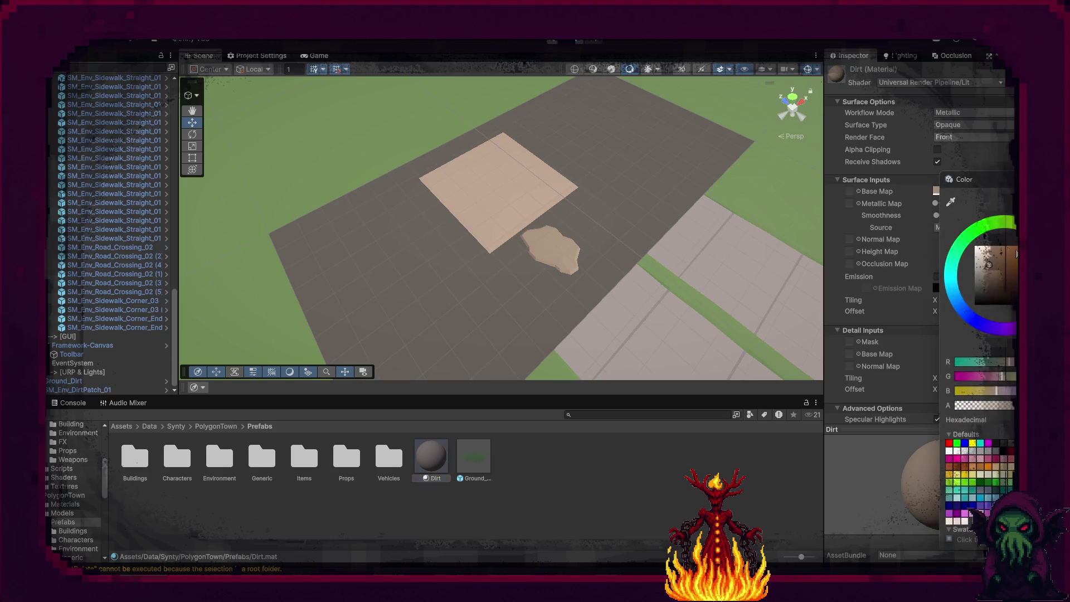
pyautogui.click(990, 274)
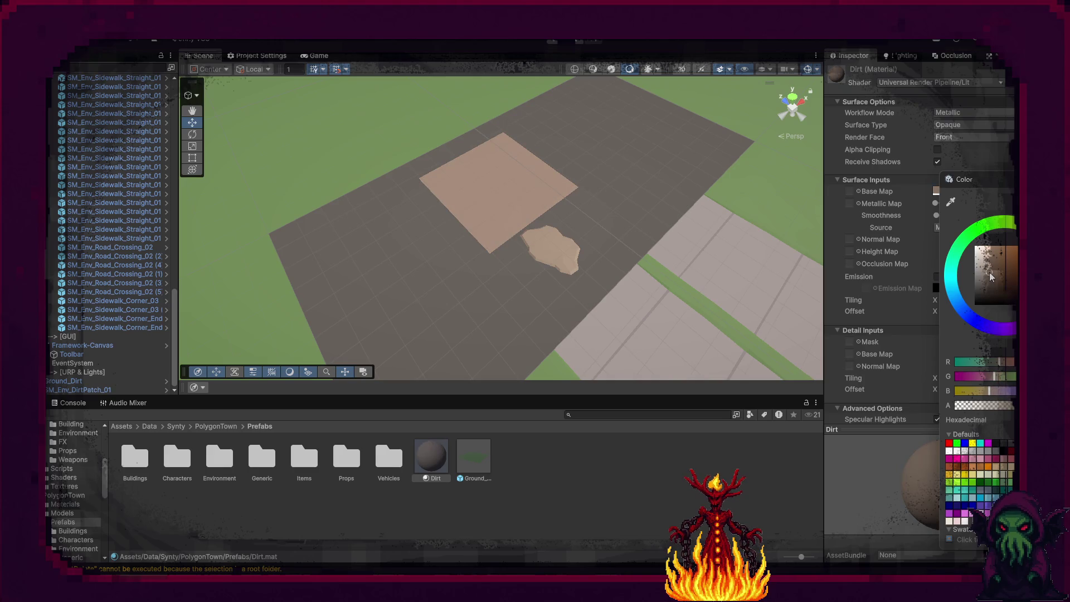
pyautogui.moveTo(991, 277); pyautogui.dragTo(991, 279)
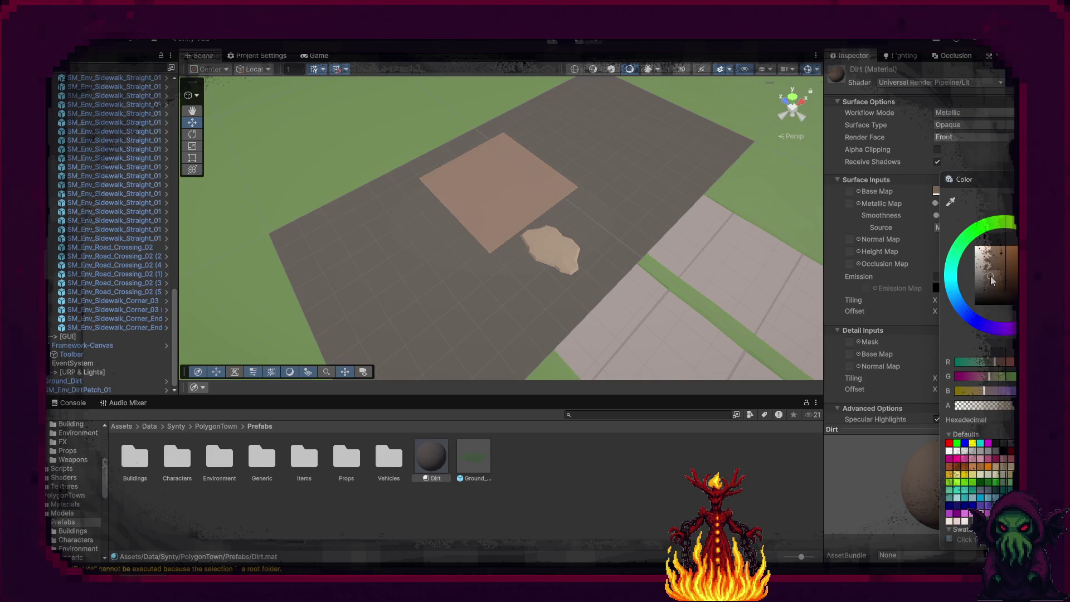
# Delete the test dirt patch from the scene.
pyautogui.click(558, 237)
pyautogui.press('Delete')
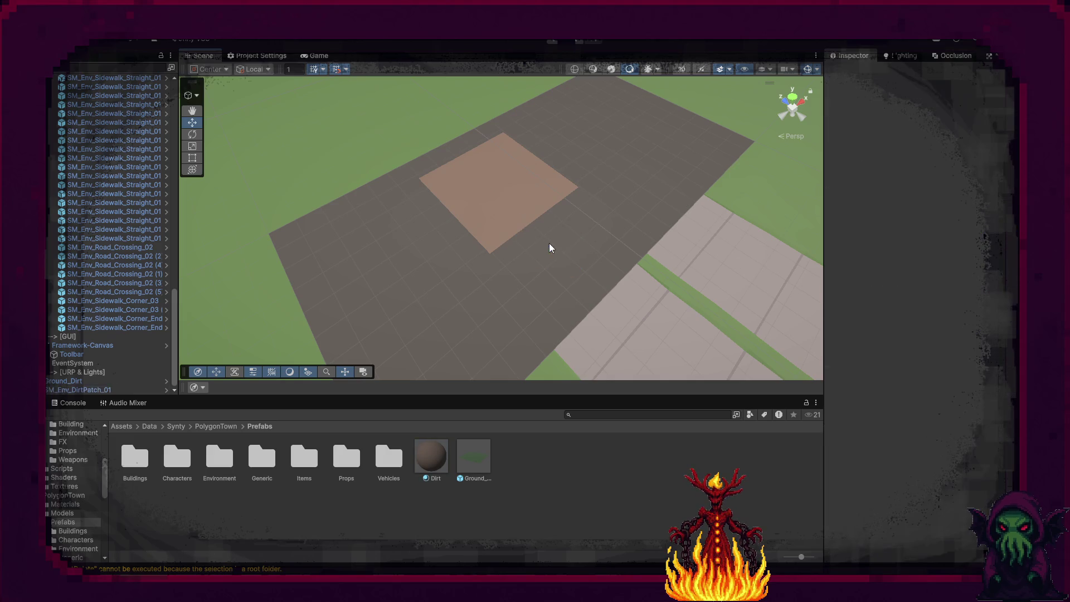
pyautogui.click(499, 199)
# Position the Ground_Dirt tile at X -20, Y 0.
pyautogui.moveTo(503, 190); pyautogui.dragTo(679, 146)
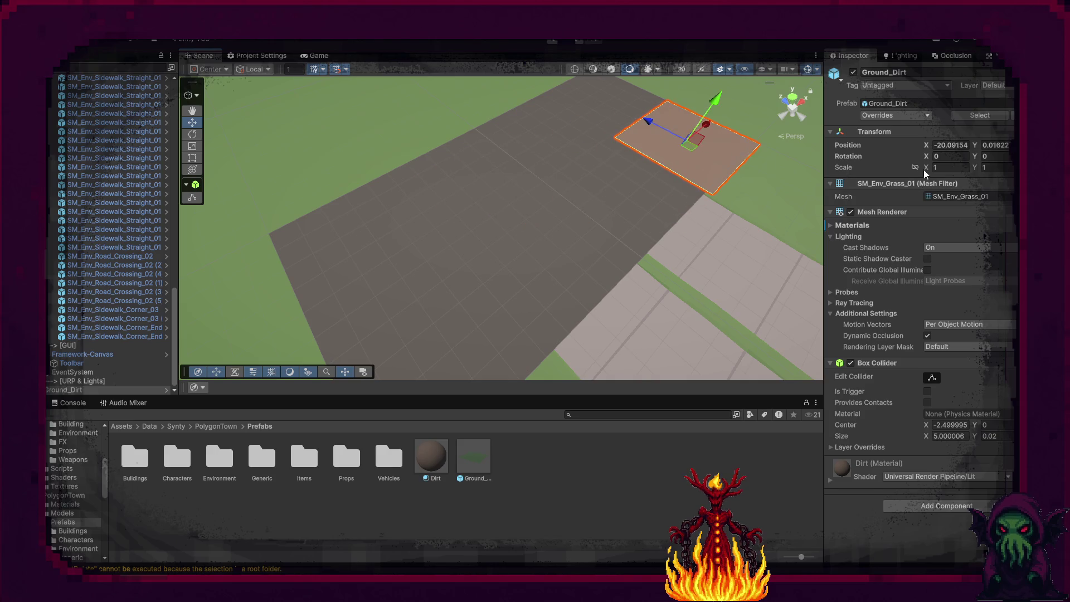
pyautogui.write('-20')
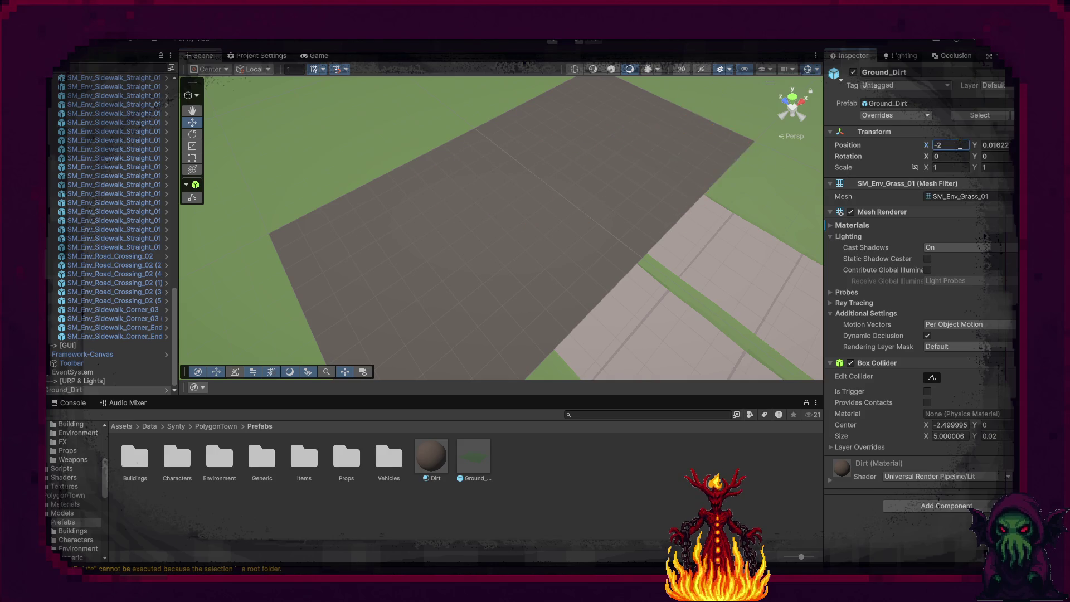
pyautogui.press('Tab')
pyautogui.write('0')
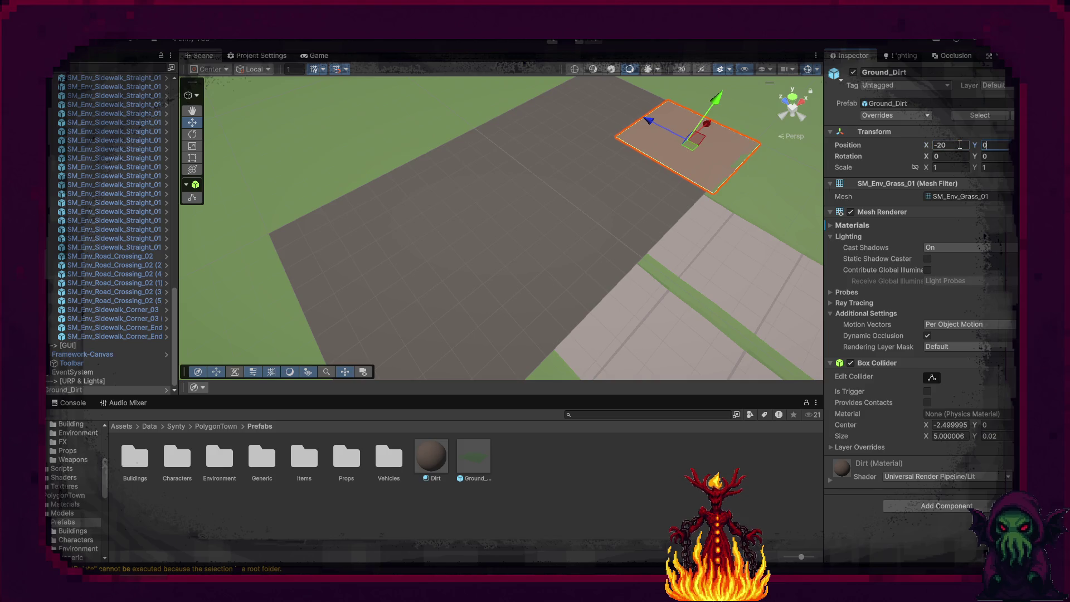
pyautogui.press('Return')
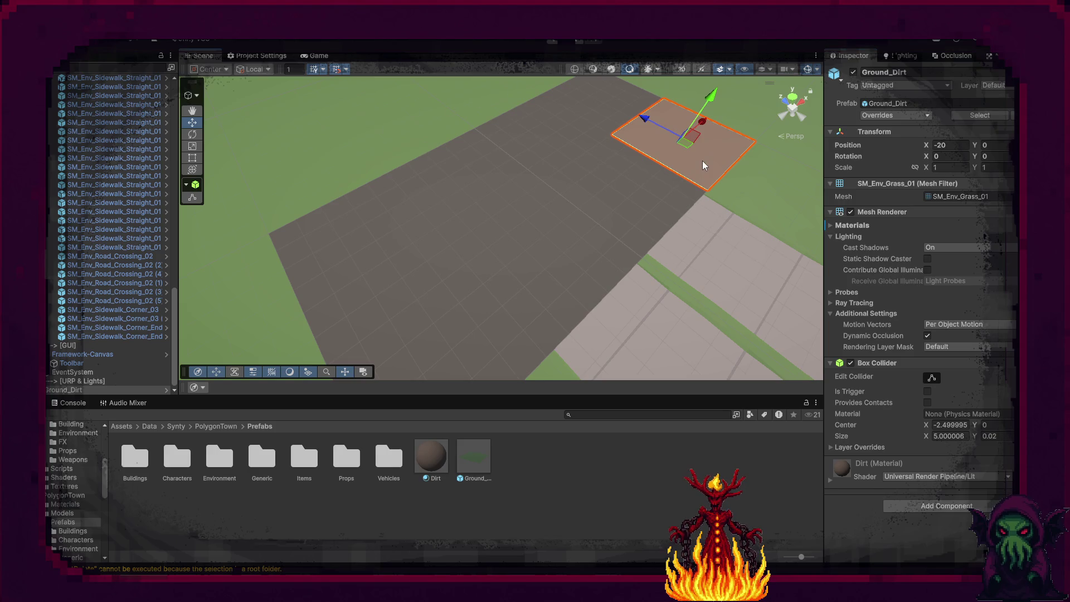
# Duplicate the dirt tile repeatedly along X to make eight dirt tiles.
pyautogui.hotkey('ctrl', 'd')
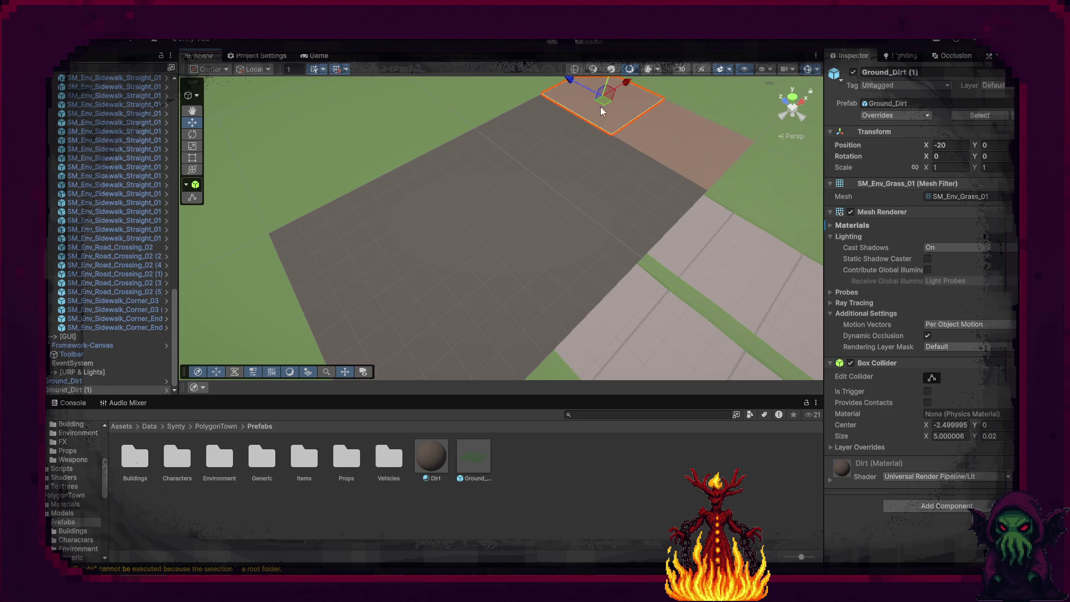
pyautogui.keyDown('shift'); pyautogui.click(650, 131); pyautogui.keyUp('shift')
pyautogui.hotkey('ctrl', 'd')
pyautogui.moveTo(661, 101)
pyautogui.mouseDown()
pyautogui.moveTo(529, 193)
pyautogui.moveTo(400, 253)
pyautogui.mouseUp()
pyautogui.hotkey('ctrl', 'd')
pyautogui.hotkey('ctrl', 'd')
pyautogui.moveTo(549, 240); pyautogui.dragTo(371, 134)
pyautogui.moveTo(758, 199); pyautogui.dragTo(696, 272)
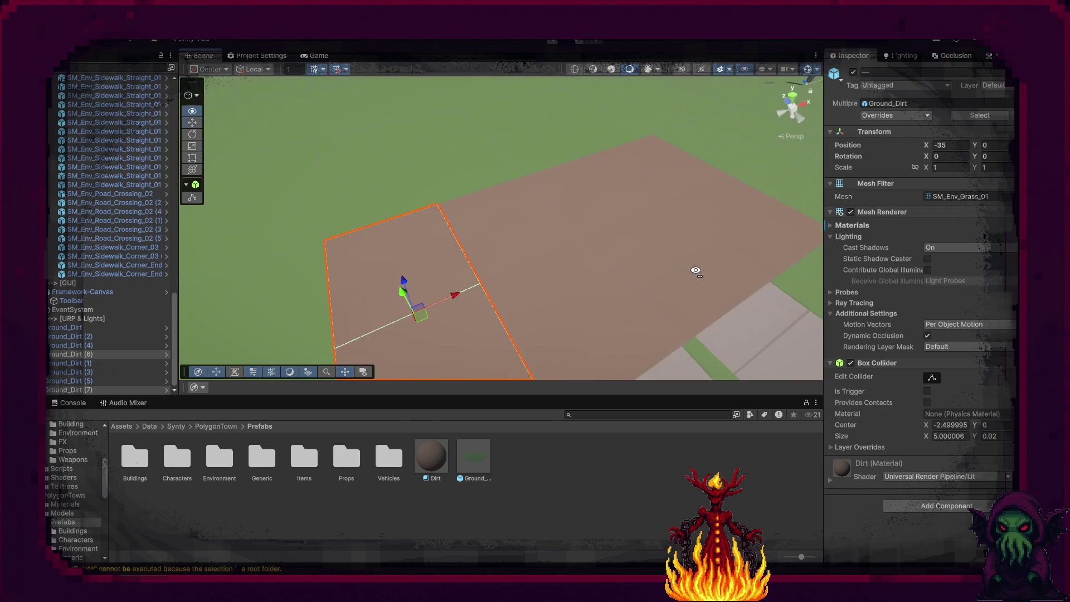
# Select all eight dirt tiles and put them on the Ground layer.
pyautogui.click(71, 329)
pyautogui.keyDown('shift'); pyautogui.click(83, 389); pyautogui.keyUp('shift')
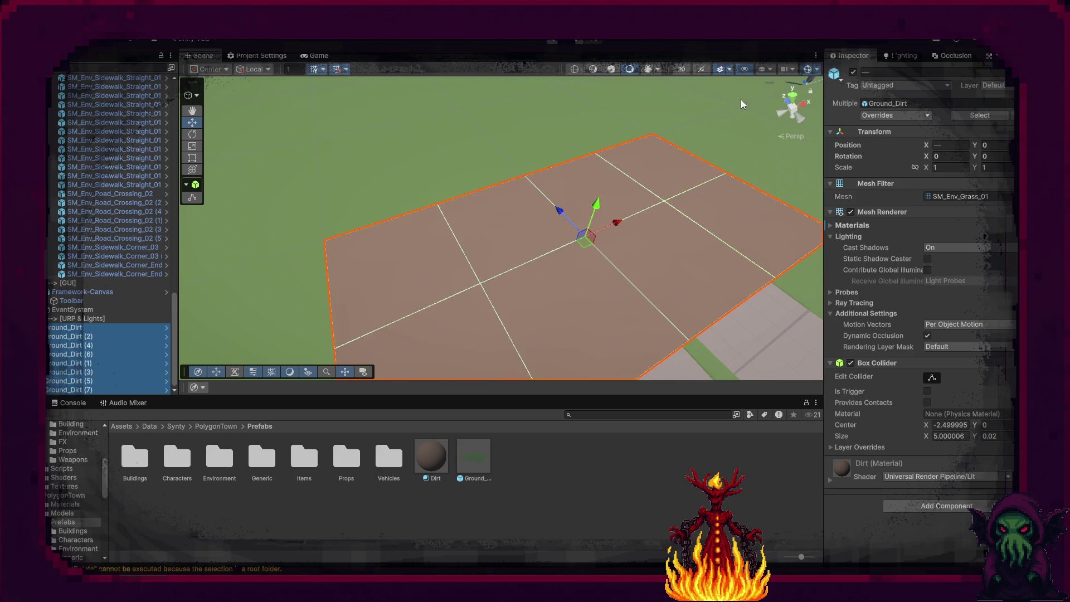
pyautogui.click(999, 91)
pyautogui.click(989, 159)
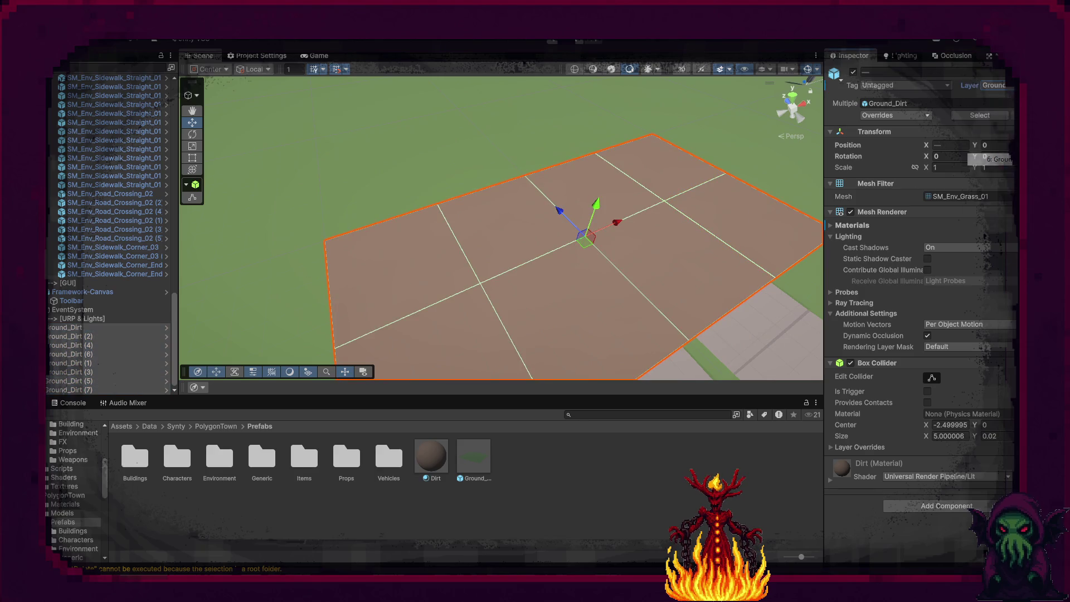
pyautogui.scroll(-5, 617, 376)
pyautogui.moveTo(618, 376); pyautogui.dragTo(299, 186)
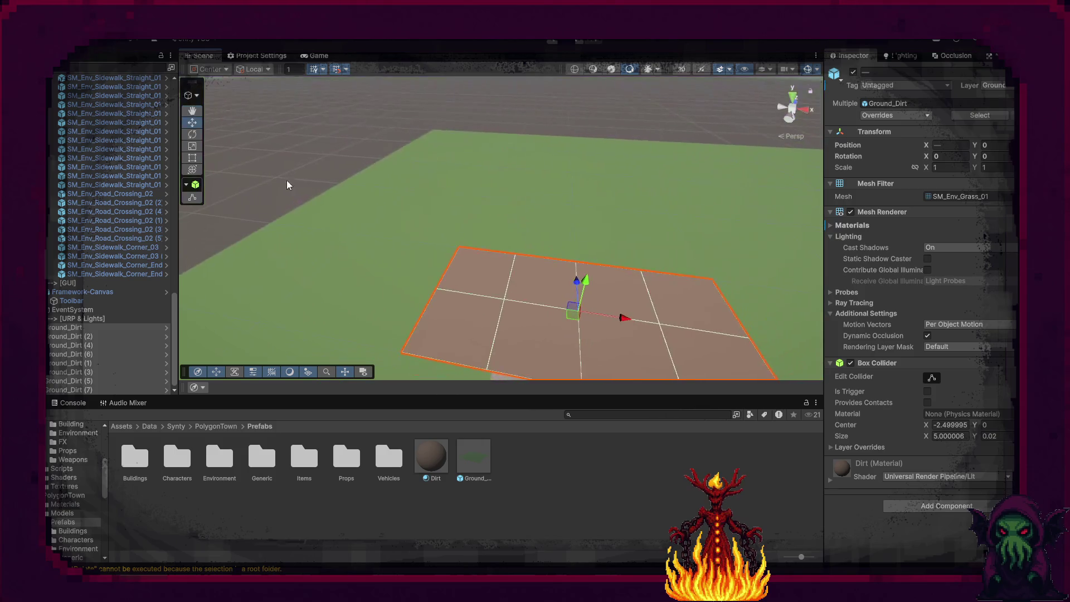
pyautogui.click(298, 186)
pyautogui.moveTo(387, 194)
pyautogui.mouseDown()
pyautogui.moveTo(406, 267)
pyautogui.moveTo(242, 249)
pyautogui.moveTo(195, 210)
pyautogui.moveTo(136, 222)
pyautogui.moveTo(510, 235)
pyautogui.mouseUp()
pyautogui.click(519, 196)
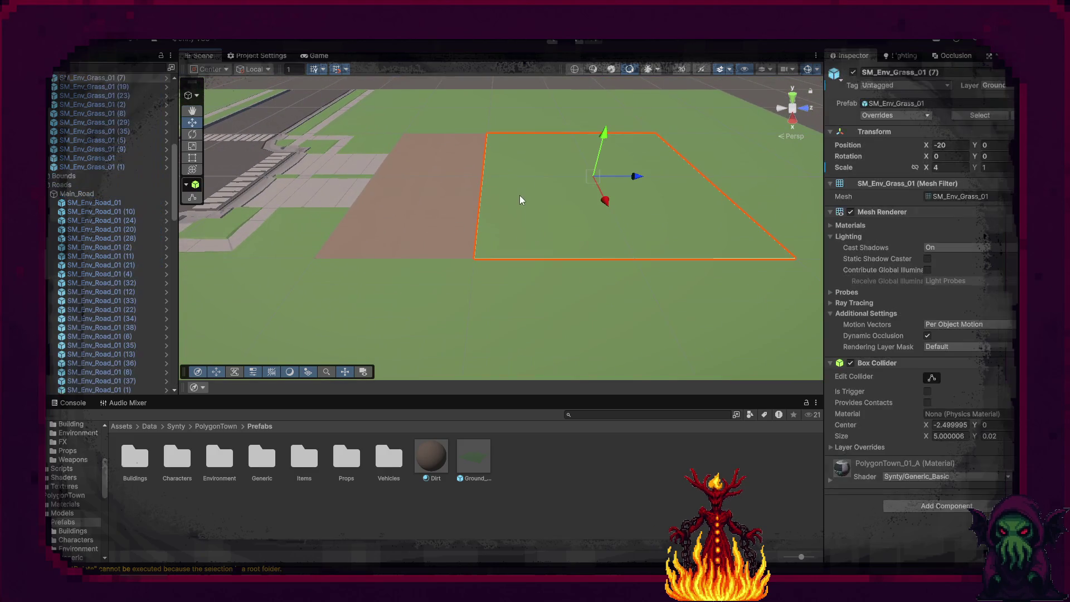
# Delete the grass tiles overlapping the dirt patch.
pyautogui.press('Delete')
pyautogui.click(555, 282)
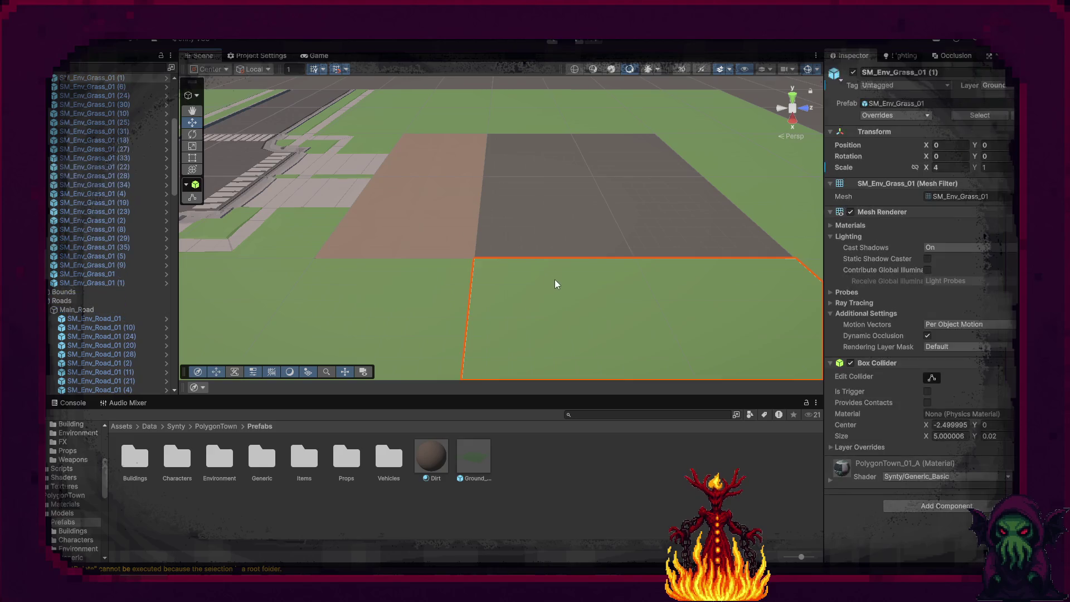
pyautogui.press('Delete')
pyautogui.moveTo(547, 284)
pyautogui.mouseDown()
pyautogui.moveTo(442, 327)
pyautogui.moveTo(456, 301)
pyautogui.moveTo(425, 272)
pyautogui.moveTo(351, 270)
pyautogui.moveTo(656, 232)
pyautogui.mouseUp()
pyautogui.click(456, 300)
pyautogui.click(610, 173)
pyautogui.moveTo(610, 173); pyautogui.dragTo(670, 200)
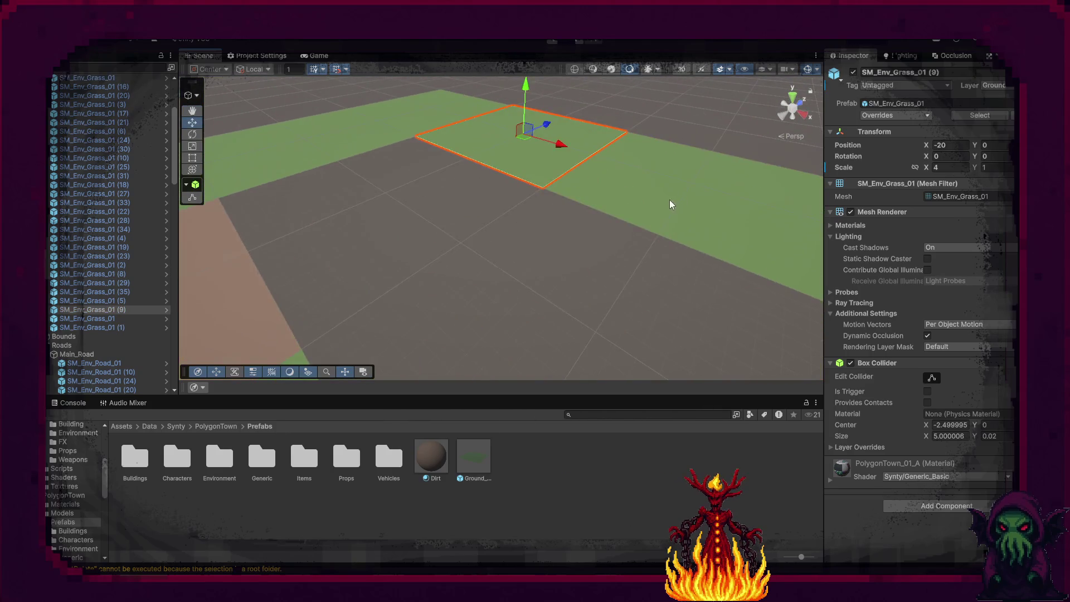
pyautogui.press('Delete')
pyautogui.moveTo(595, 229)
pyautogui.mouseDown()
pyautogui.moveTo(519, 241)
pyautogui.moveTo(423, 296)
pyautogui.moveTo(490, 193)
pyautogui.mouseUp()
# Select the dirt tile Ground_Dirt (8) and slide it along the blue axis.
pyautogui.click(490, 193)
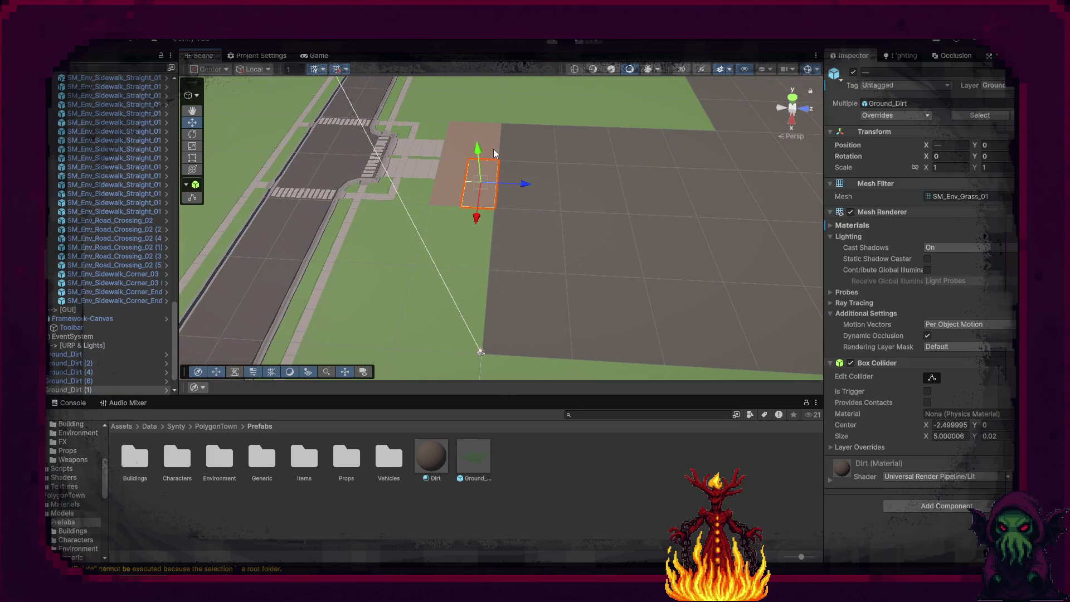
pyautogui.keyDown('shift'); pyautogui.click(447, 192); pyautogui.keyUp('shift')
pyautogui.keyDown('shift'); pyautogui.click(446, 170); pyautogui.keyUp('shift')
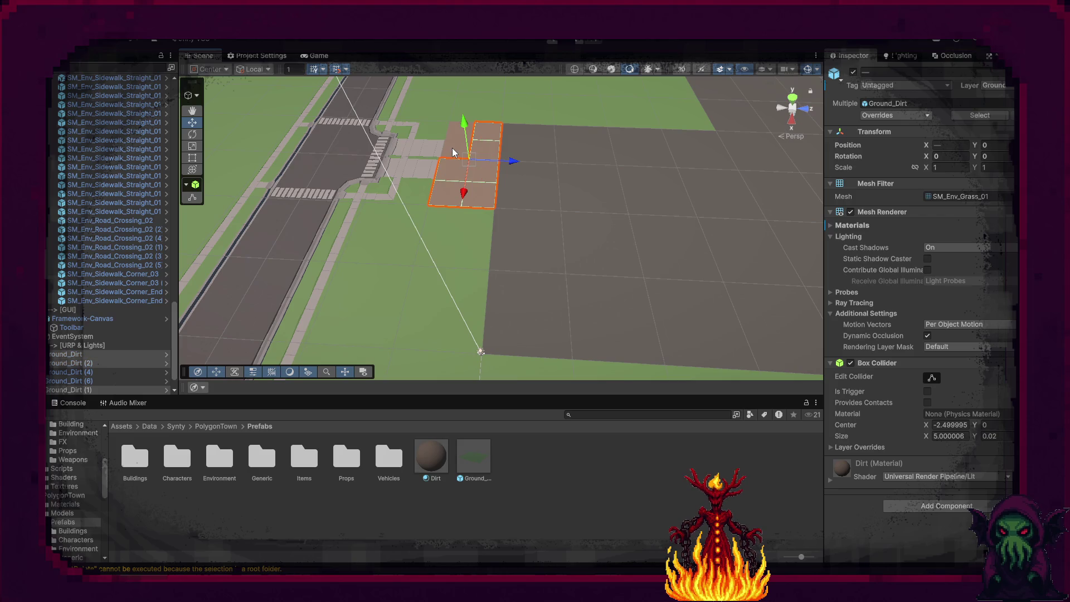
pyautogui.click(97, 362)
pyautogui.keyDown('shift'); pyautogui.click(107, 391); pyautogui.keyUp('shift')
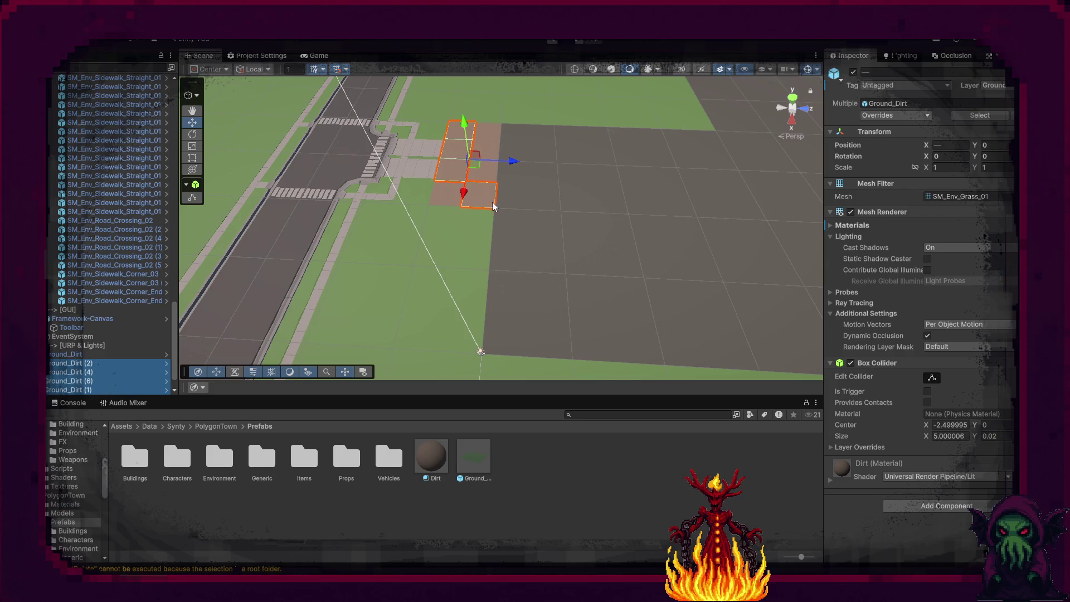
pyautogui.click(444, 198)
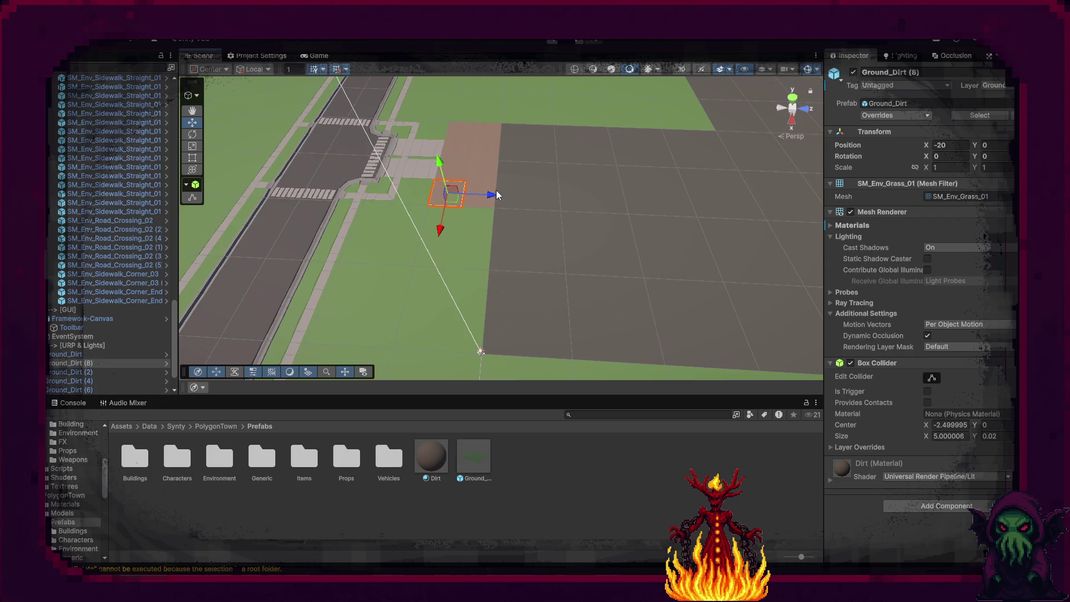
pyautogui.moveTo(493, 194); pyautogui.dragTo(608, 210)
# Scale Ground_Dirt (8) to 4 on X and Z and shift it into place.
pyautogui.click(950, 167)
pyautogui.write('4')
pyautogui.press('Tab')
pyautogui.press('Tab')
pyautogui.write('4')
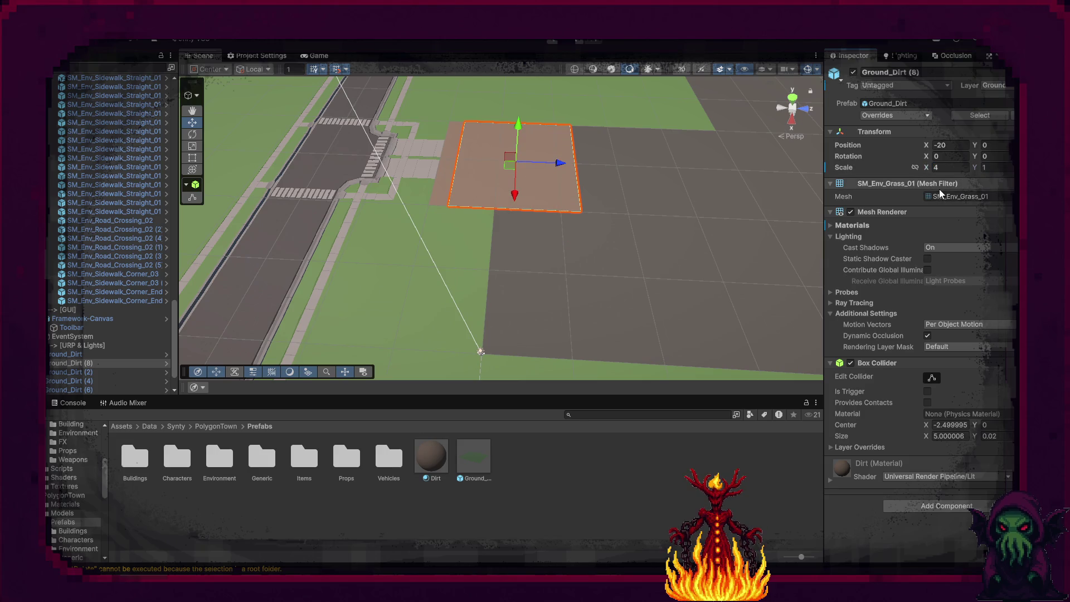
pyautogui.moveTo(560, 164)
pyautogui.mouseDown()
pyautogui.moveTo(604, 167)
pyautogui.moveTo(561, 320)
pyautogui.mouseUp()
# Duplicate the enlarged dirt tile into the gaps and move SM_Env_Grass_01 (7) to fill a gap.
pyautogui.hotkey('ctrl', 'd')
pyautogui.hotkey('ctrl', 'd')
pyautogui.moveTo(599, 279)
pyautogui.mouseDown()
pyautogui.moveTo(774, 284)
pyautogui.moveTo(714, 179)
pyautogui.moveTo(673, 230)
pyautogui.moveTo(680, 200)
pyautogui.moveTo(489, 258)
pyautogui.moveTo(280, 270)
pyautogui.mouseUp()
pyautogui.hotkey('ctrl', 'd')
pyautogui.click(770, 186)
pyautogui.click(475, 240)
pyautogui.moveTo(490, 275)
pyautogui.mouseDown()
pyautogui.moveTo(497, 350)
pyautogui.moveTo(437, 239)
pyautogui.moveTo(433, 267)
pyautogui.moveTo(430, 234)
pyautogui.moveTo(442, 277)
pyautogui.moveTo(287, 262)
pyautogui.moveTo(527, 286)
pyautogui.moveTo(518, 290)
pyautogui.moveTo(669, 269)
pyautogui.mouseUp()
pyautogui.hotkey('ctrl', 'd')
pyautogui.hotkey('ctrl', 'd')
pyautogui.hotkey('ctrl', 'd')
pyautogui.hotkey('ctrl', 'd')
pyautogui.hotkey('ctrl', 'd')
pyautogui.click(593, 323)
# Delete the grass tile sitting over the dirt area.
pyautogui.moveTo(593, 324)
pyautogui.mouseDown()
pyautogui.moveTo(568, 269)
pyautogui.moveTo(480, 234)
pyautogui.moveTo(451, 245)
pyautogui.moveTo(459, 243)
pyautogui.mouseUp()
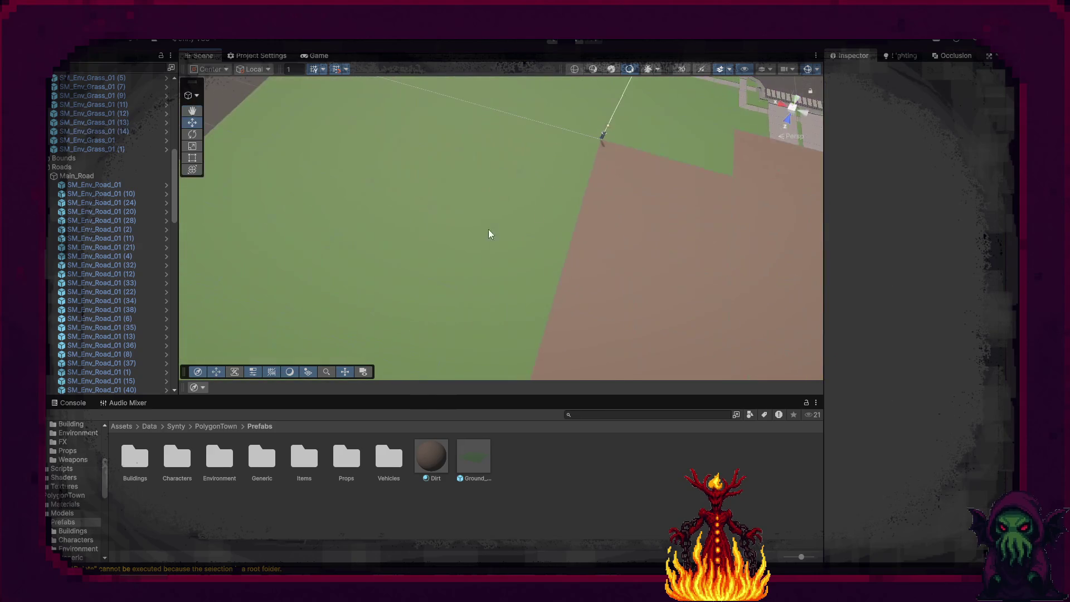
pyautogui.click(503, 243)
pyautogui.press('f')
pyautogui.press('Delete')
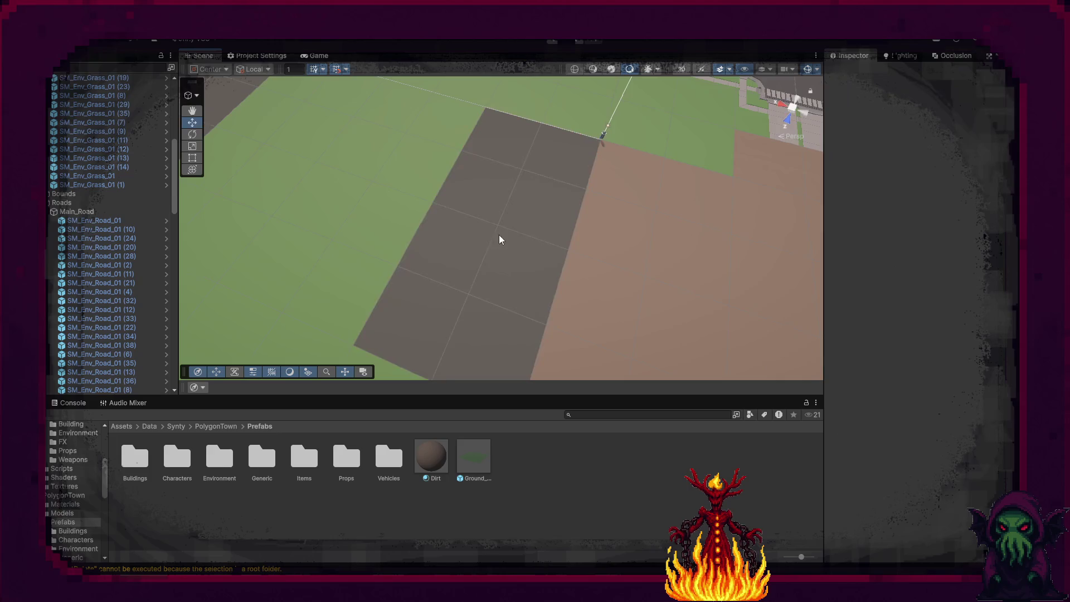
# Duplicate the neighbouring dirt tile and slide the copy into the gap at X 20.
pyautogui.click(574, 200)
pyautogui.hotkey('ctrl', 'd')
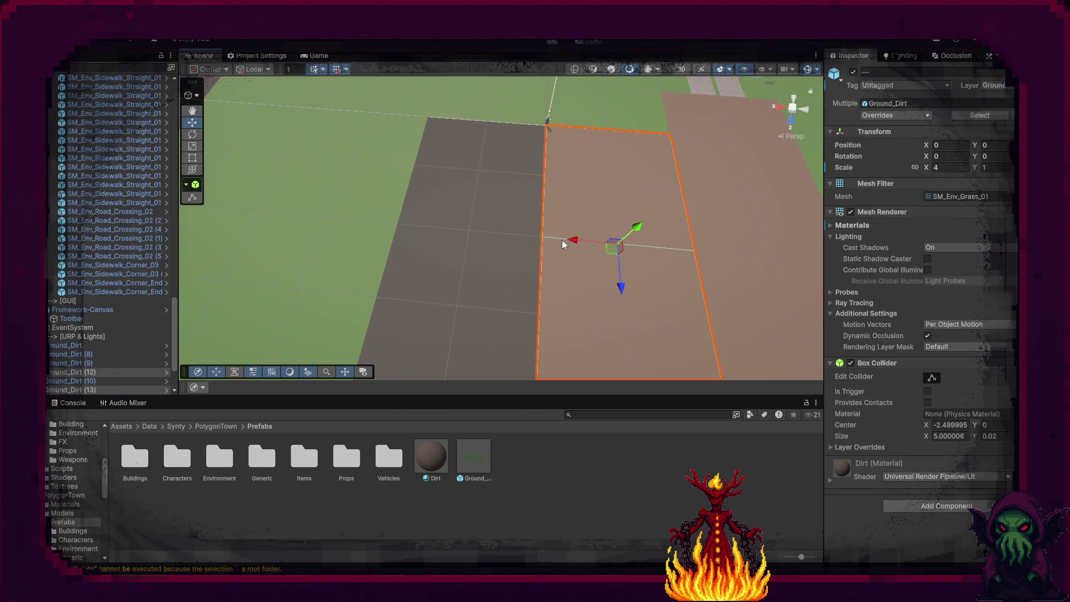
pyautogui.moveTo(571, 238)
pyautogui.mouseDown()
pyautogui.moveTo(418, 227)
pyautogui.moveTo(303, 141)
pyautogui.mouseUp()
pyautogui.click(295, 144)
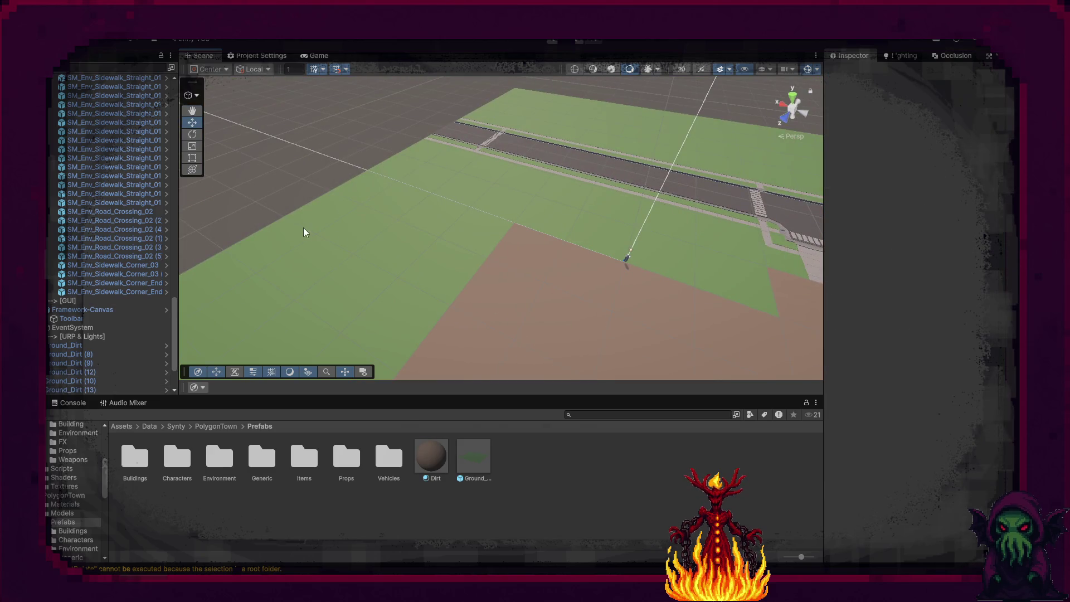
# Collapse the grass tiles' group in the hierarchy.
pyautogui.scroll(6, 96, 296)
pyautogui.scroll(6, 93, 277)
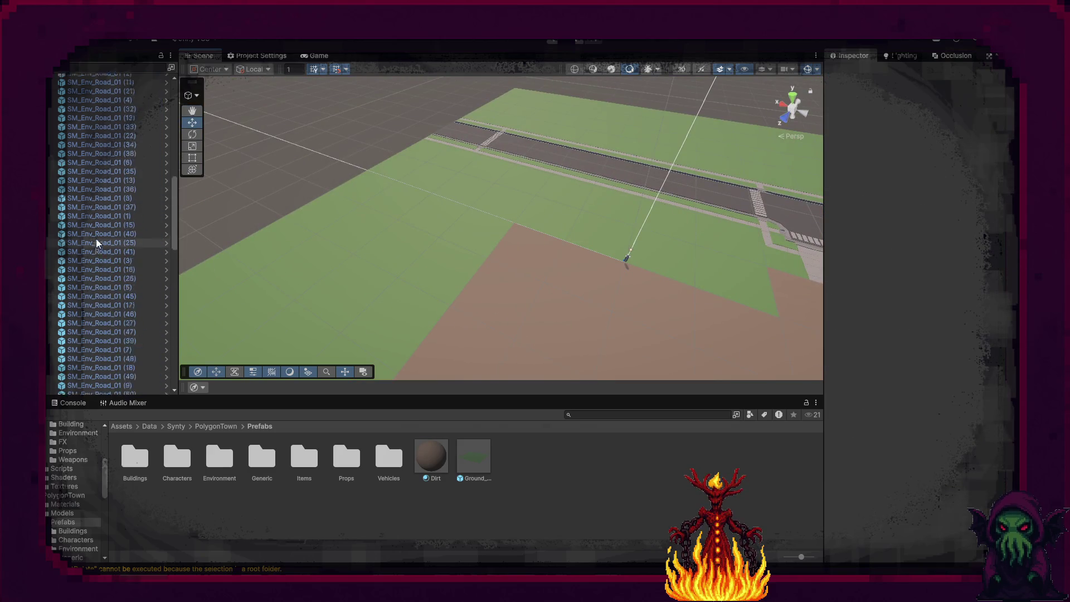
pyautogui.scroll(-10, 89, 245)
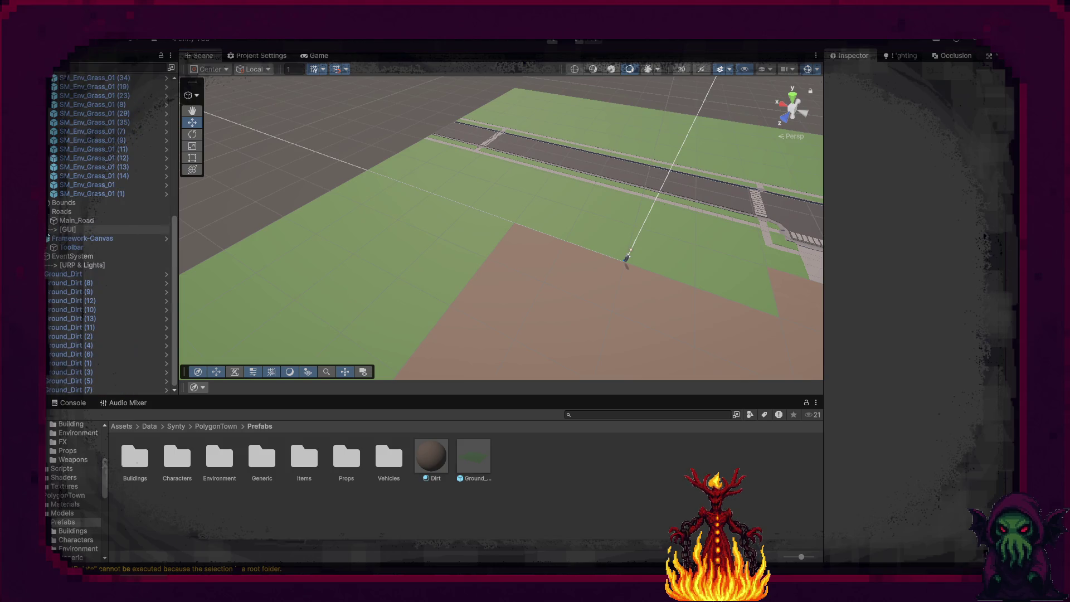
pyautogui.scroll(3, 112, 220)
pyautogui.scroll(5, 112, 220)
pyautogui.click(47, 185)
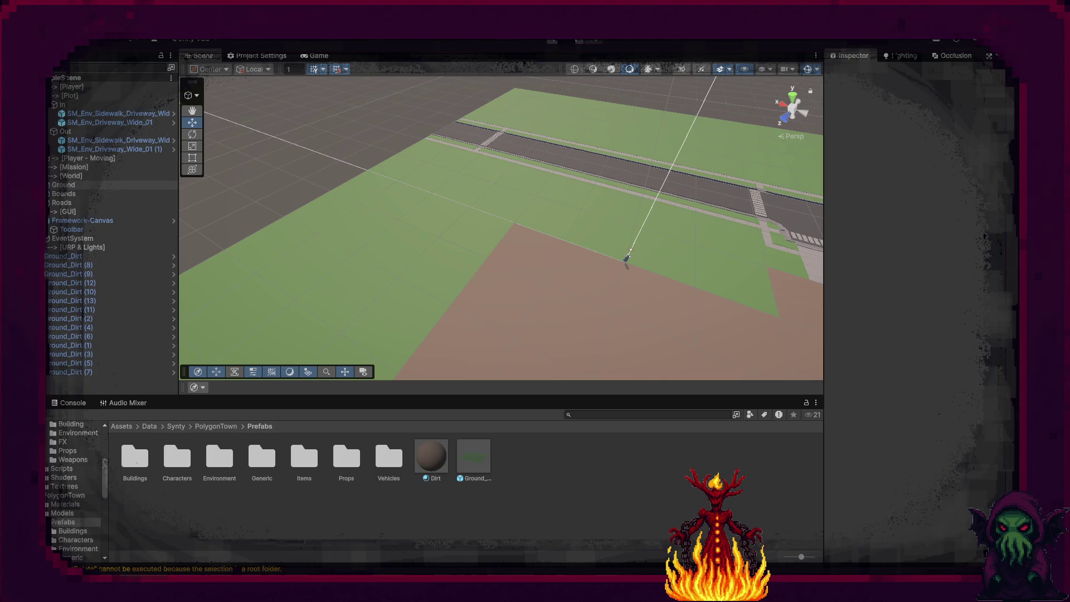
# Create an empty object named Ground in the Hierarchy.
pyautogui.rightClick(69, 97)
pyautogui.click(122, 301)
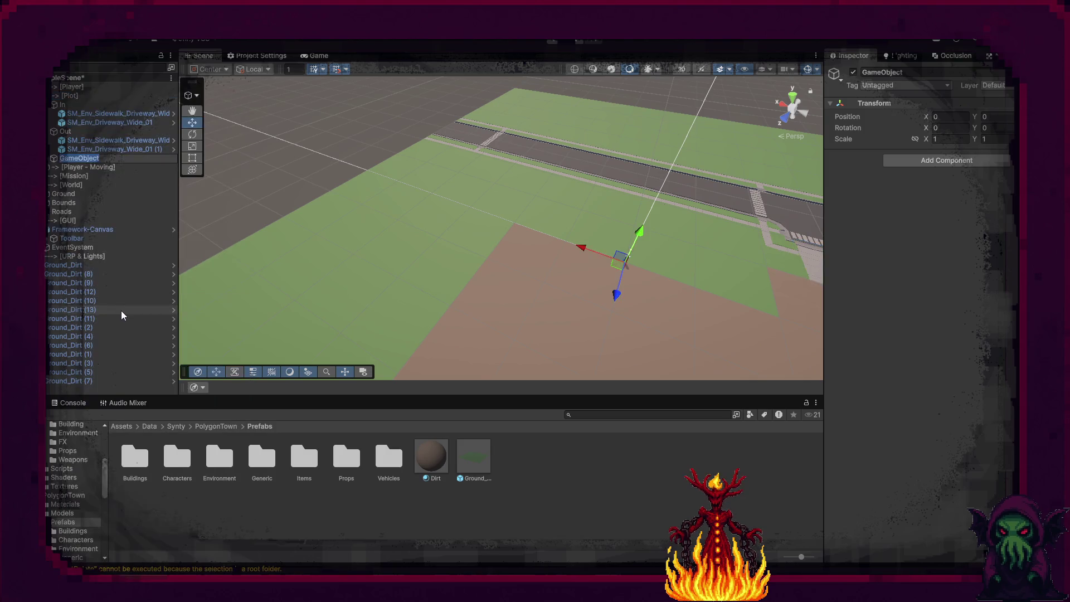
pyautogui.write('Ground')
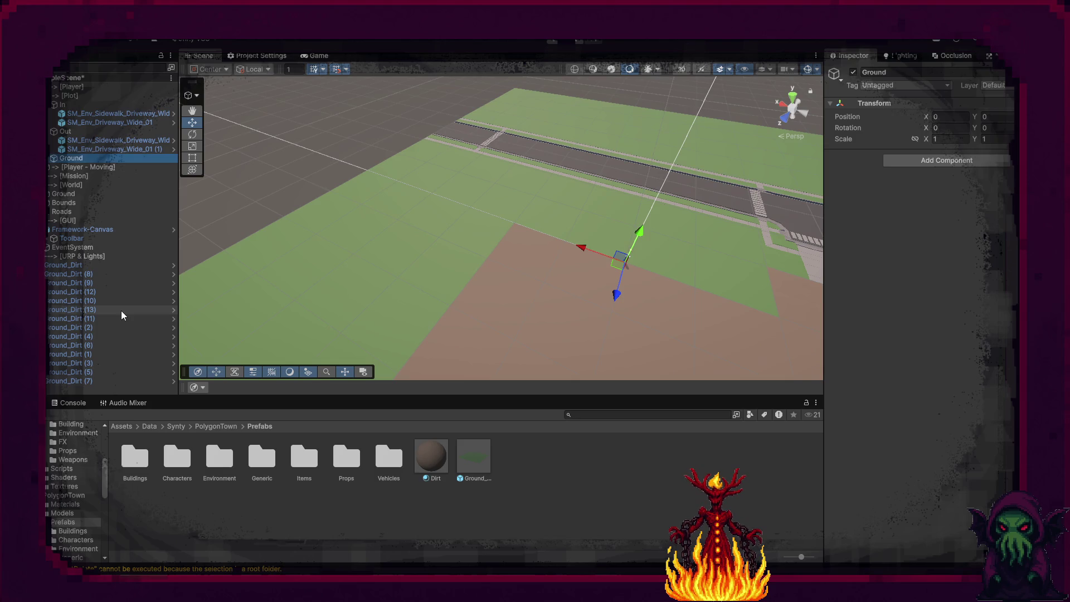
# Parent all Ground_Dirt tiles through Ground_Dirt (7) under Ground and save the scene.
pyautogui.click(70, 265)
pyautogui.keyDown('shift'); pyautogui.click(61, 379); pyautogui.keyUp('shift')
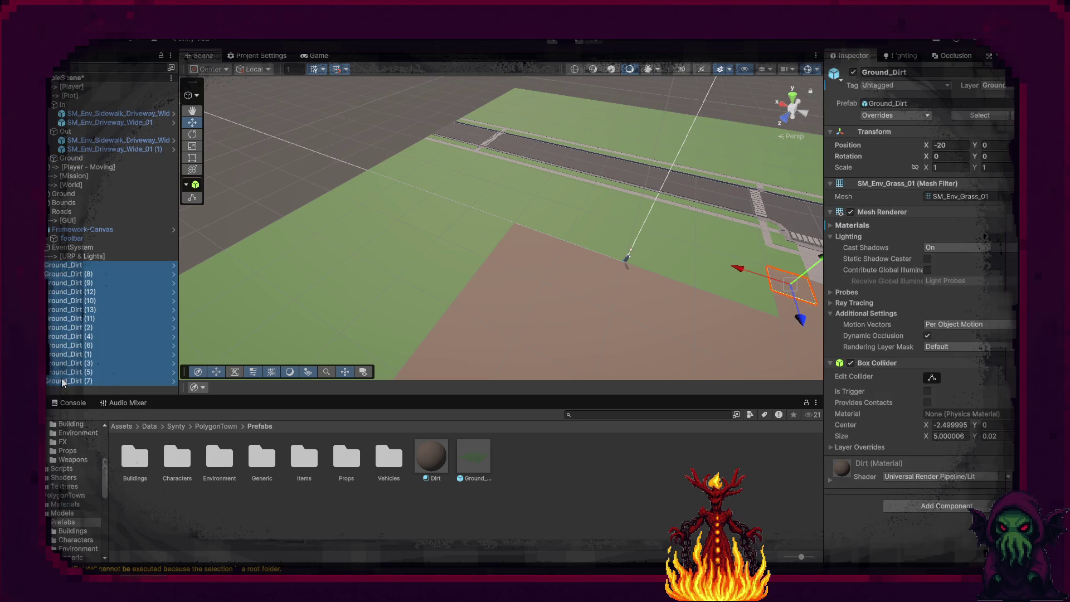
pyautogui.moveTo(61, 270); pyautogui.dragTo(75, 184)
pyautogui.click(259, 162)
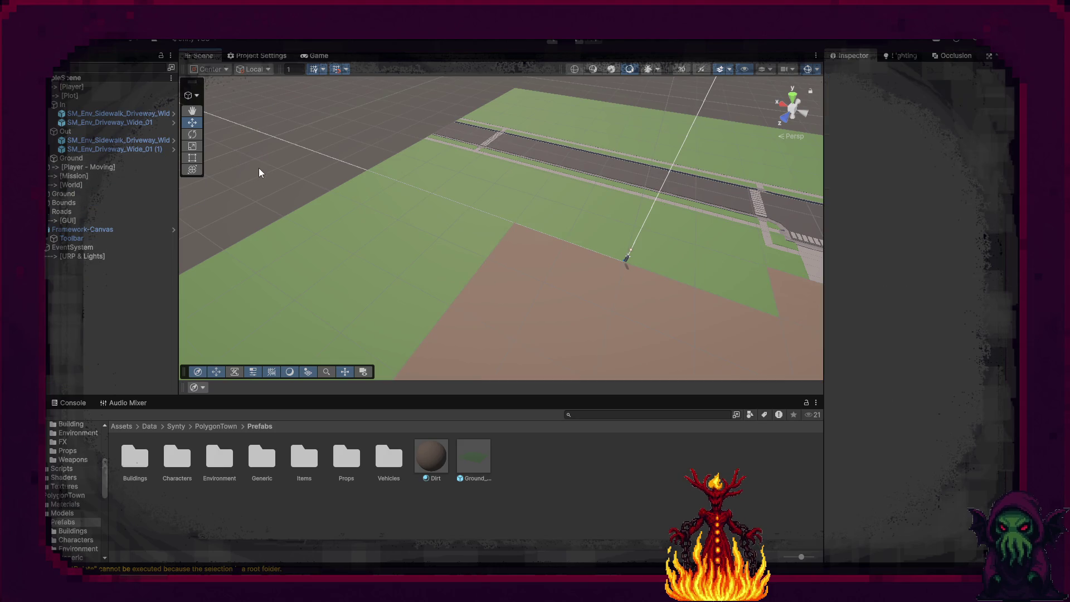
pyautogui.hotkey('ctrl', 's')
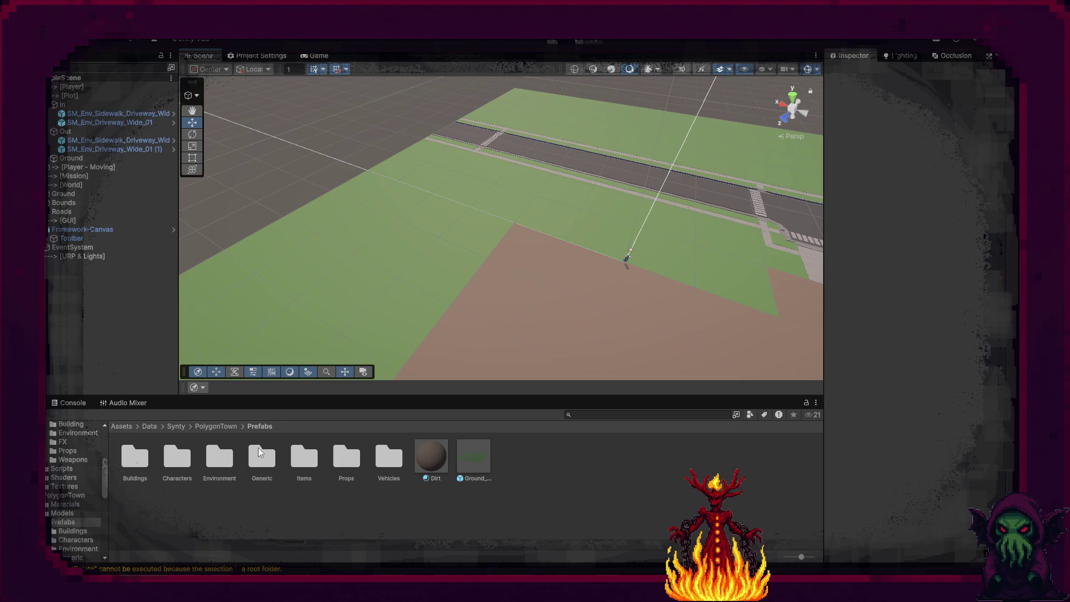
# Open the PolygonTown Environment prefabs folder, scroll to its tree prefabs, and orbit the view along the road.
pyautogui.doubleClick(222, 459)
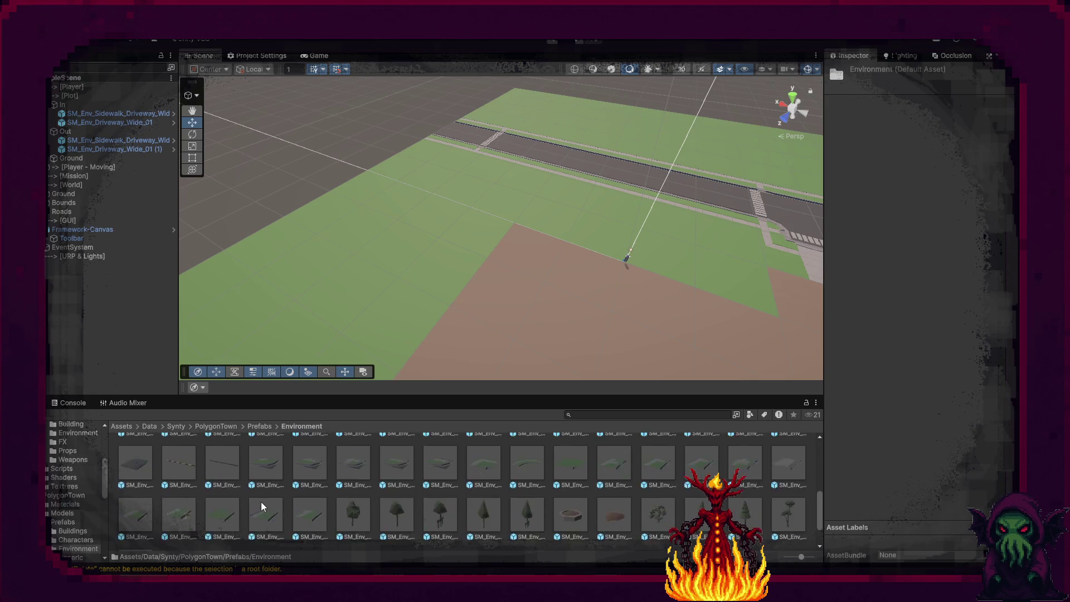
pyautogui.scroll(-5, 261, 502)
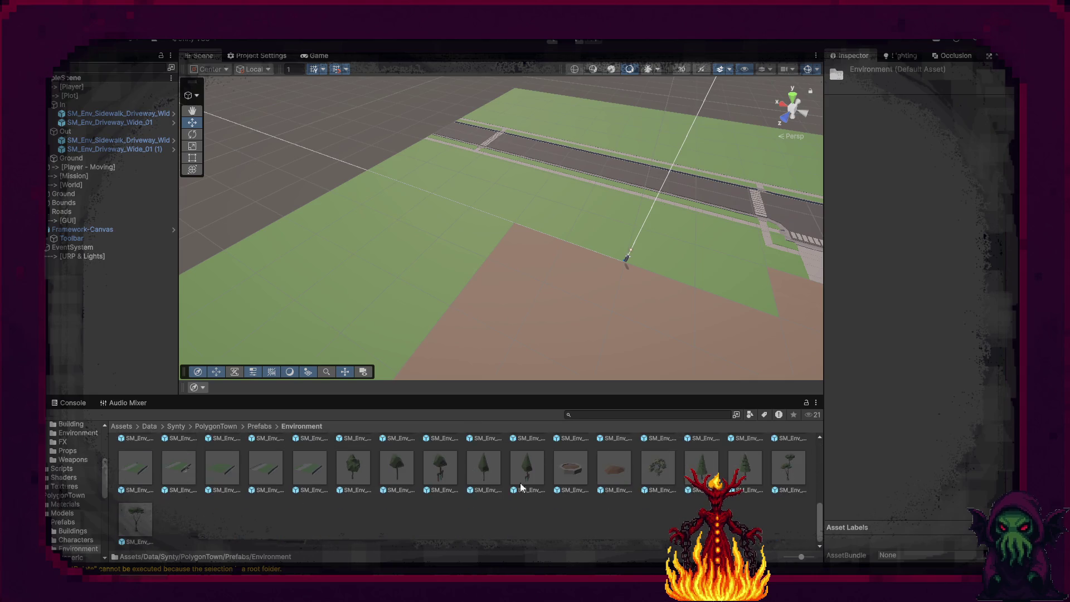
pyautogui.moveTo(450, 312)
pyautogui.mouseDown()
pyautogui.moveTo(561, 296)
pyautogui.moveTo(587, 277)
pyautogui.moveTo(373, 329)
pyautogui.moveTo(268, 282)
pyautogui.mouseUp()
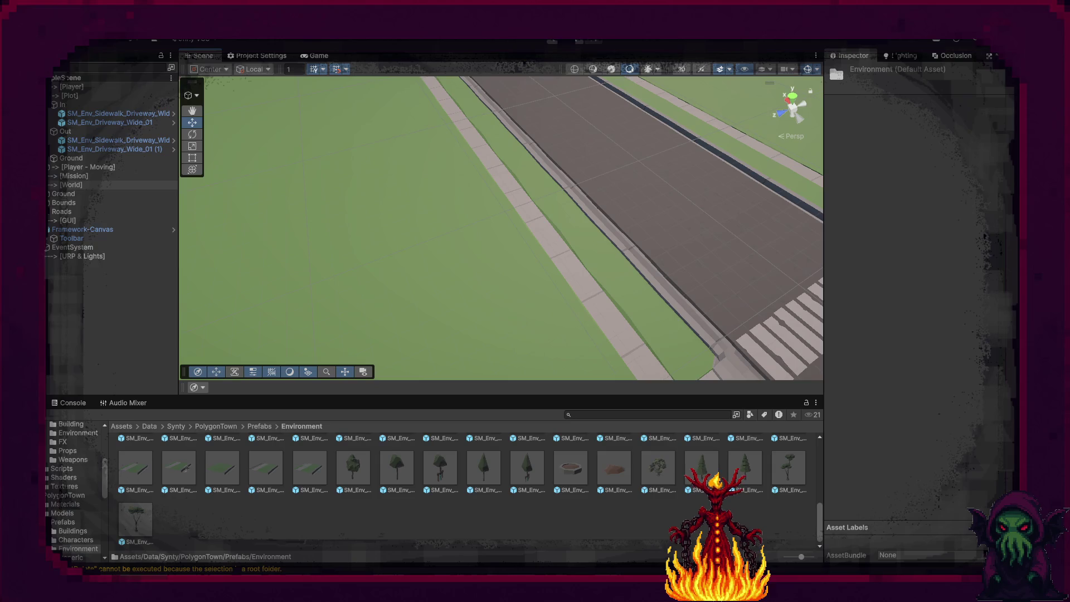
pyautogui.rightClick(67, 185)
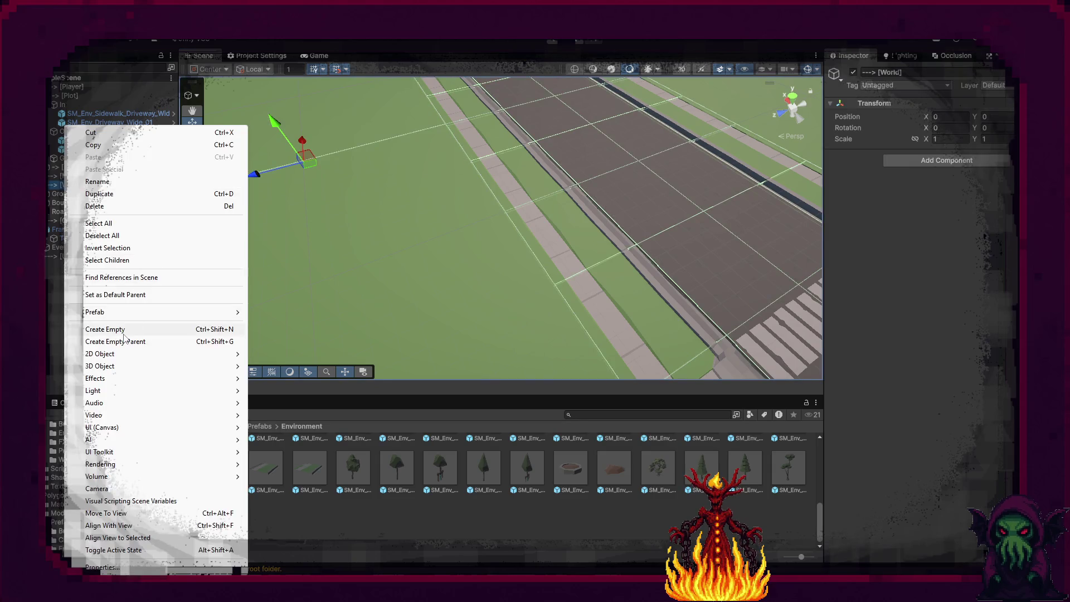
# Create empty groups named Props and Buildings, then drag the tree base prefab under Props.
pyautogui.click(123, 330)
pyautogui.write('Props')
pyautogui.press('Return')
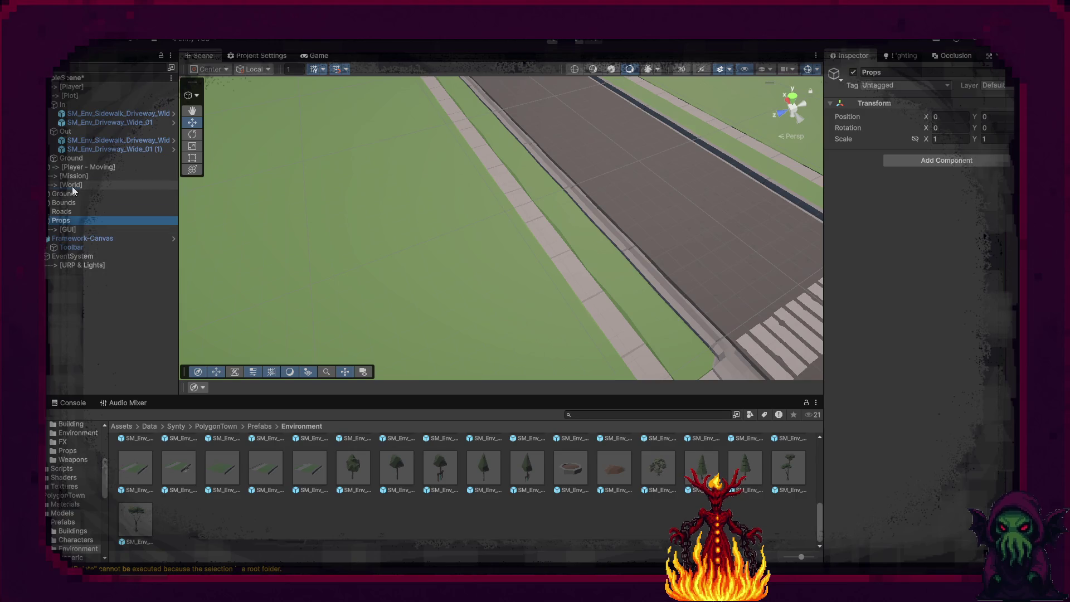
pyautogui.rightClick(72, 186)
pyautogui.click(123, 329)
pyautogui.write('Buildings')
pyautogui.press('Return')
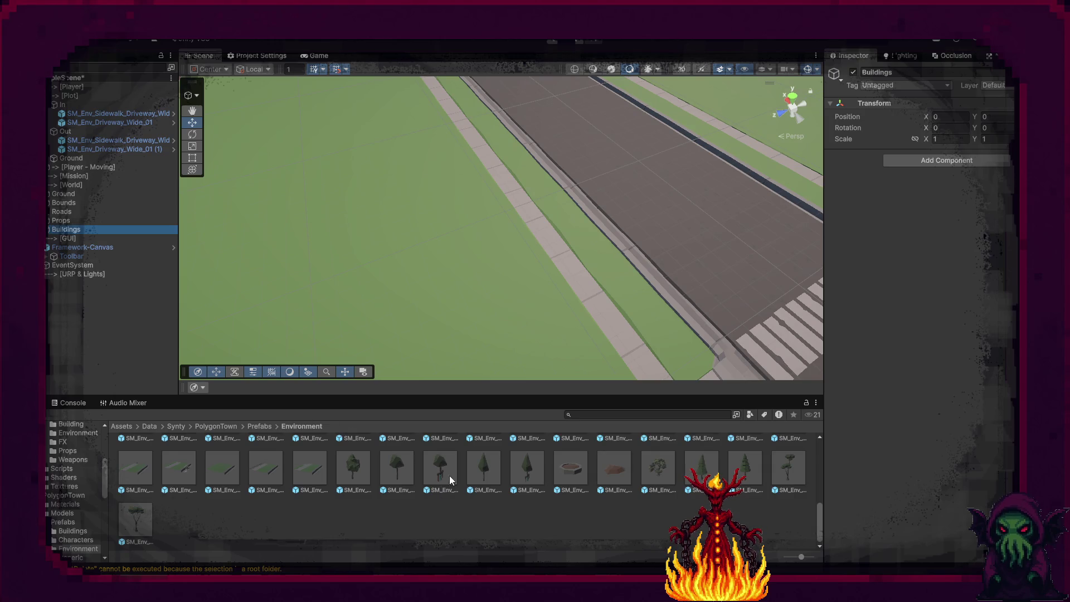
pyautogui.moveTo(576, 476); pyautogui.dragTo(65, 224)
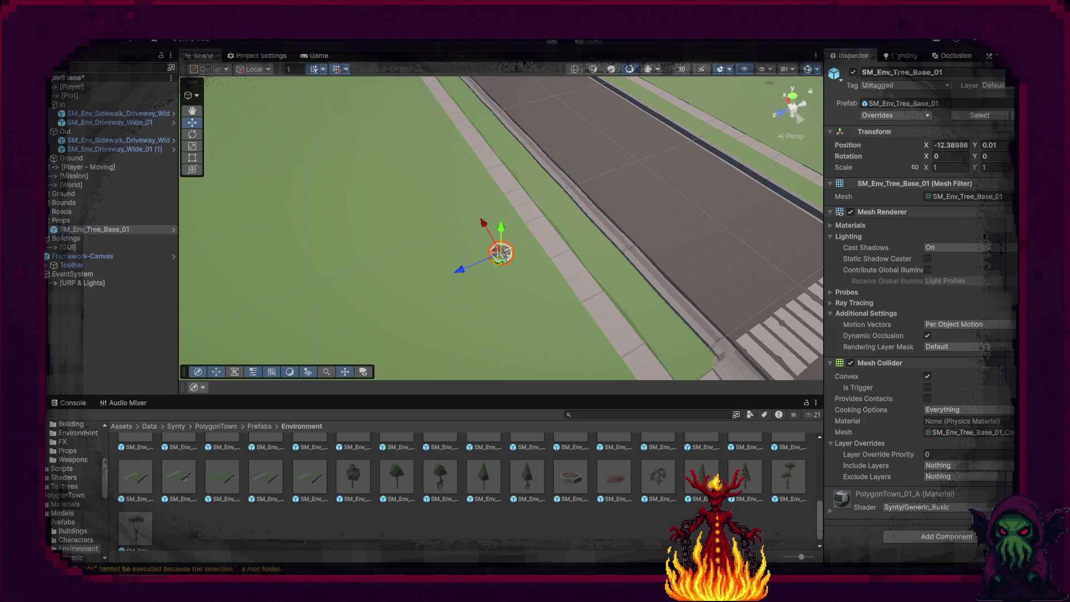
# Position SM_Env_Tree_Base_01 beside the sidewalk, moving it along X to -12.
pyautogui.moveTo(466, 268); pyautogui.dragTo(455, 272)
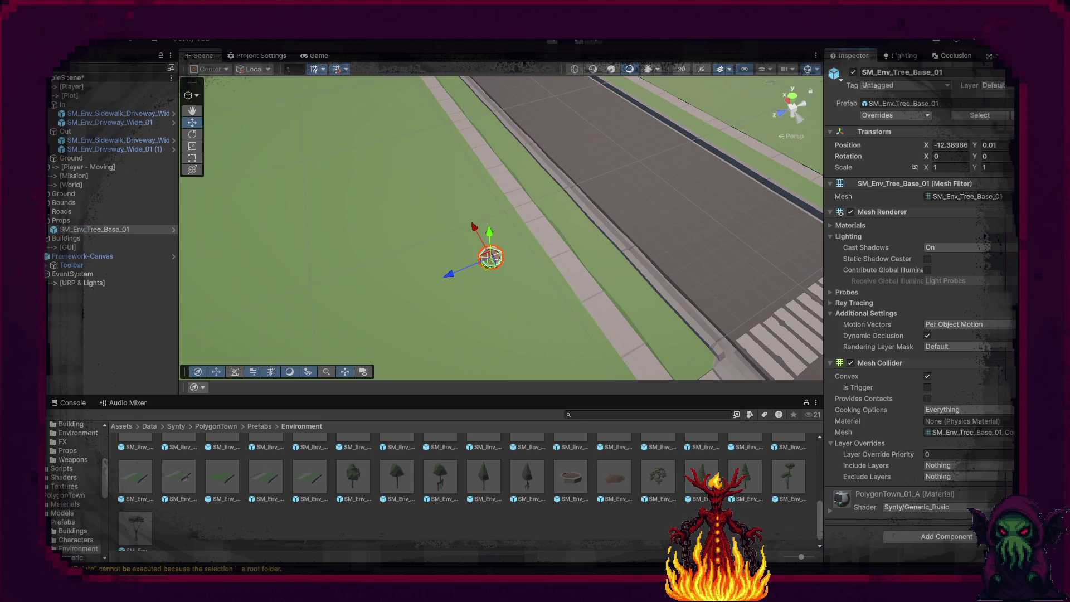
pyautogui.click(950, 146)
pyautogui.write('-0')
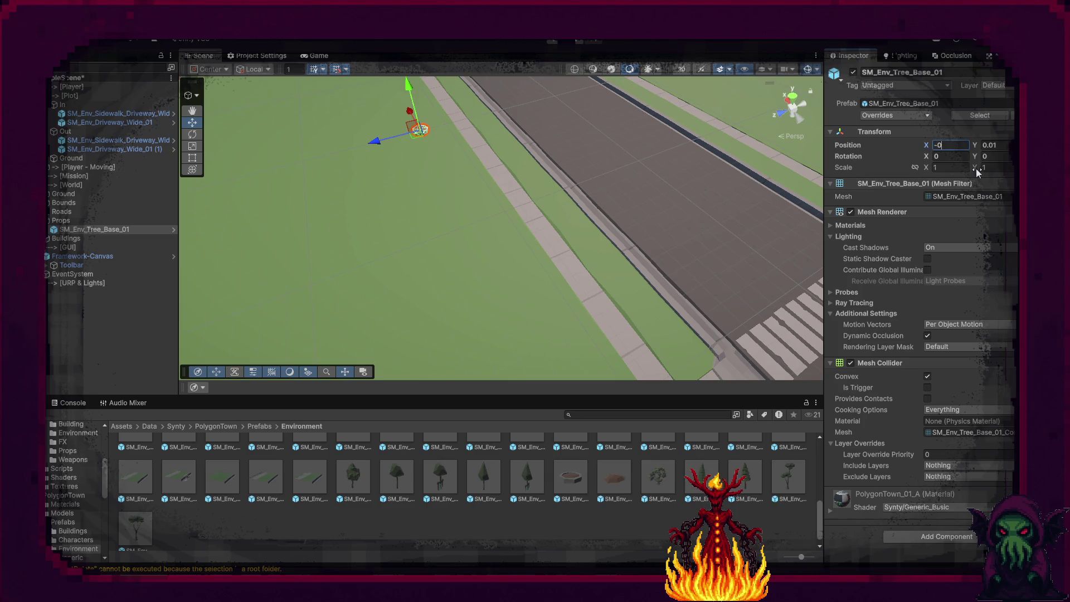
pyautogui.press('Return')
pyautogui.moveTo(591, 117)
pyautogui.mouseDown()
pyautogui.moveTo(643, 111)
pyautogui.moveTo(251, 166)
pyautogui.moveTo(330, 165)
pyautogui.mouseUp()
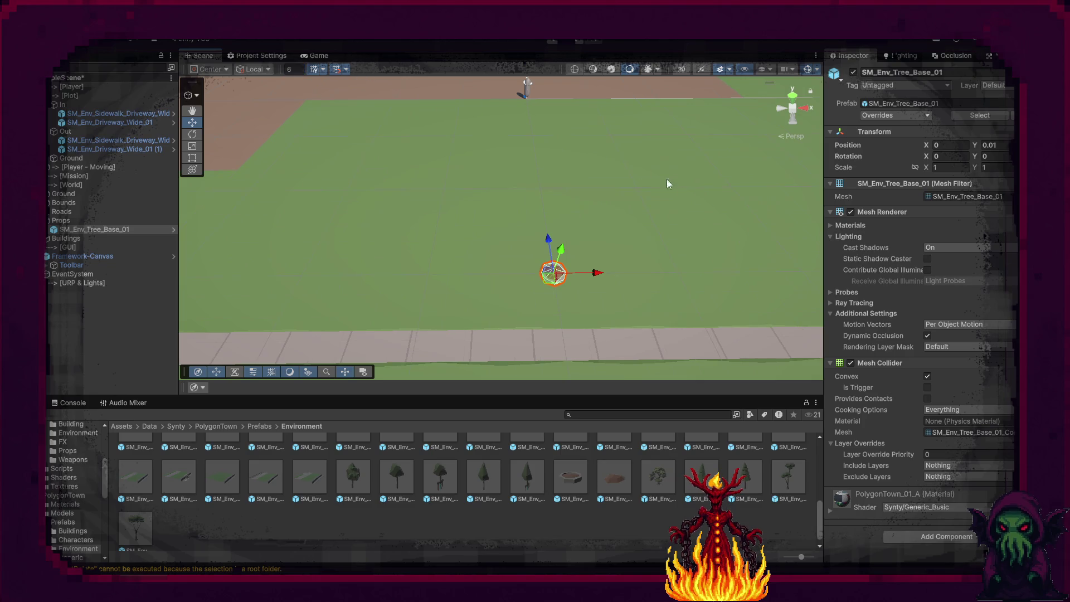
pyautogui.moveTo(600, 275)
pyautogui.mouseDown()
pyautogui.moveTo(343, 276)
pyautogui.moveTo(356, 275)
pyautogui.mouseUp()
pyautogui.moveTo(467, 261)
pyautogui.mouseDown()
pyautogui.moveTo(557, 278)
pyautogui.moveTo(432, 277)
pyautogui.mouseUp()
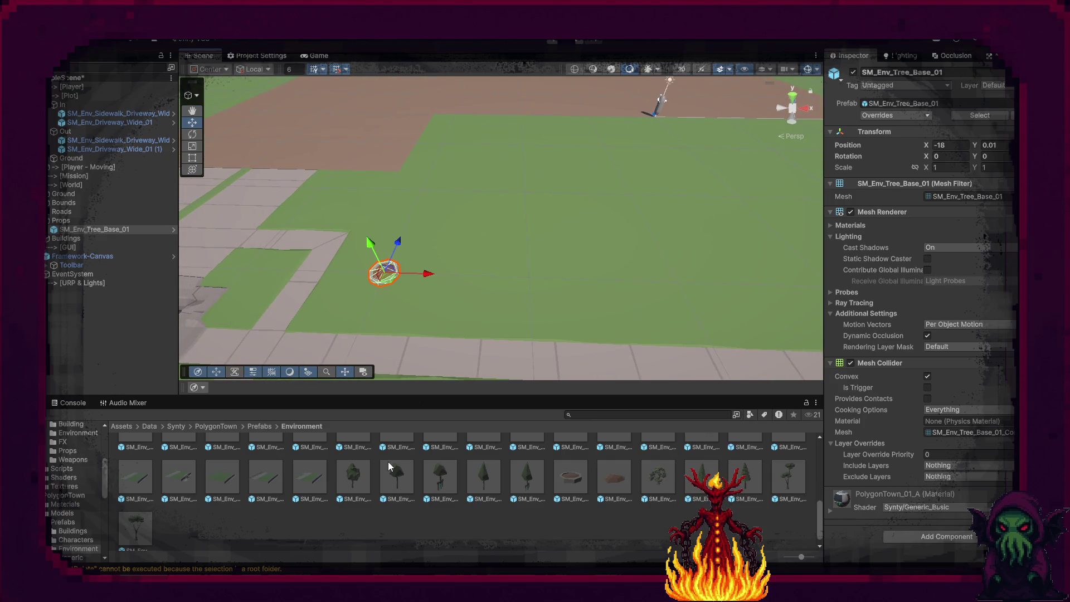
# Parent SM_Env_Tree_02_Framed to the base, reset its transform, and set Position Y to 0.1.
pyautogui.moveTo(429, 493)
pyautogui.mouseDown()
pyautogui.moveTo(109, 375)
pyautogui.moveTo(74, 234)
pyautogui.mouseUp()
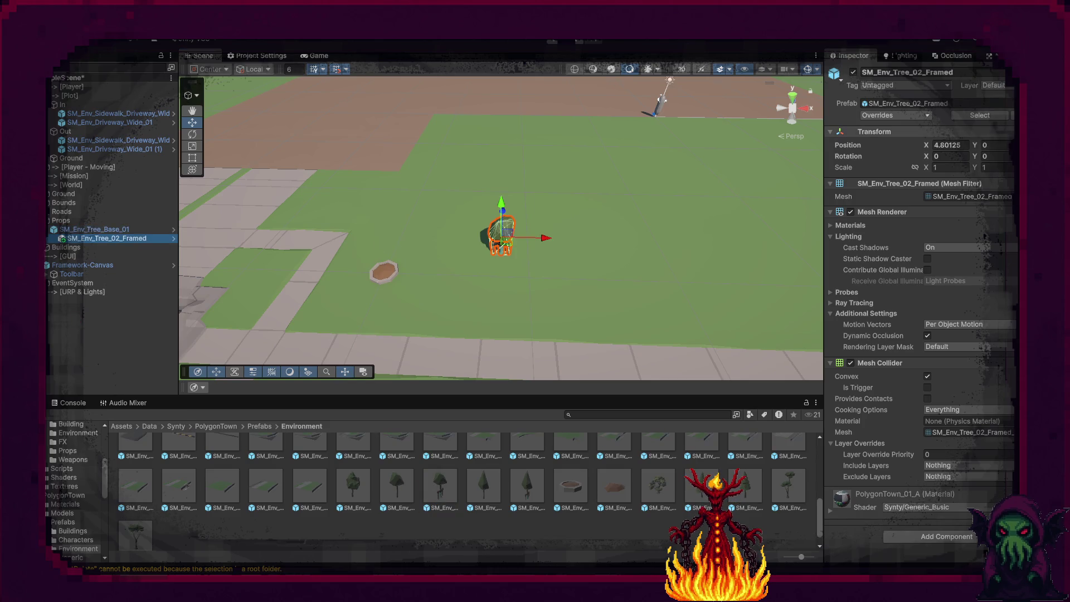
pyautogui.rightClick(943, 136)
pyautogui.click(972, 144)
pyautogui.press('f')
pyautogui.moveTo(557, 245)
pyautogui.mouseDown()
pyautogui.moveTo(443, 273)
pyautogui.moveTo(576, 239)
pyautogui.mouseUp()
pyautogui.click(997, 144)
pyautogui.write('.1')
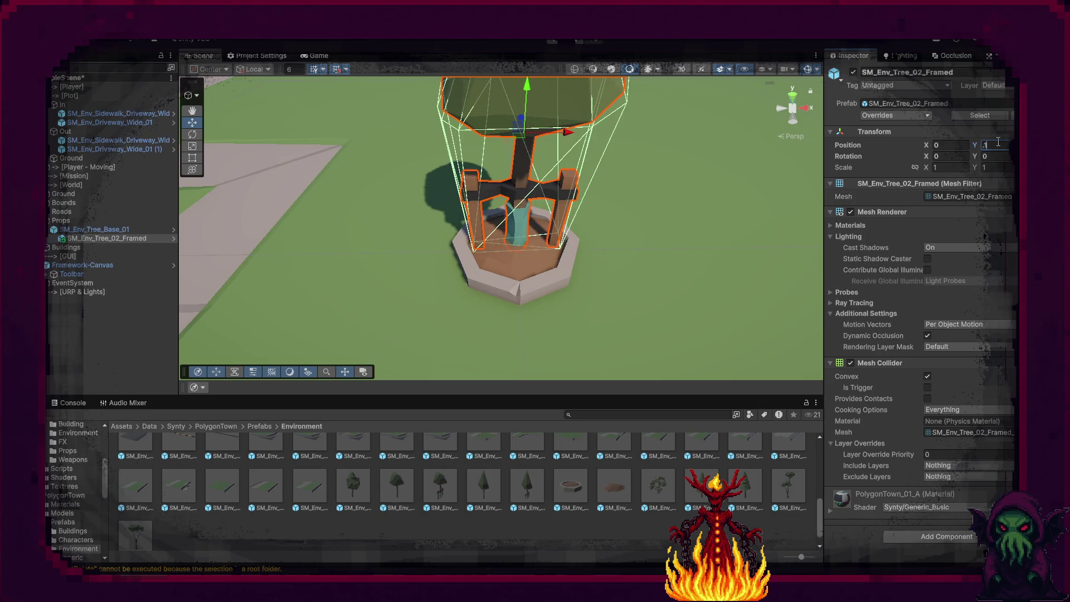
pyautogui.press('Return')
pyautogui.scroll(-10, 285, 239)
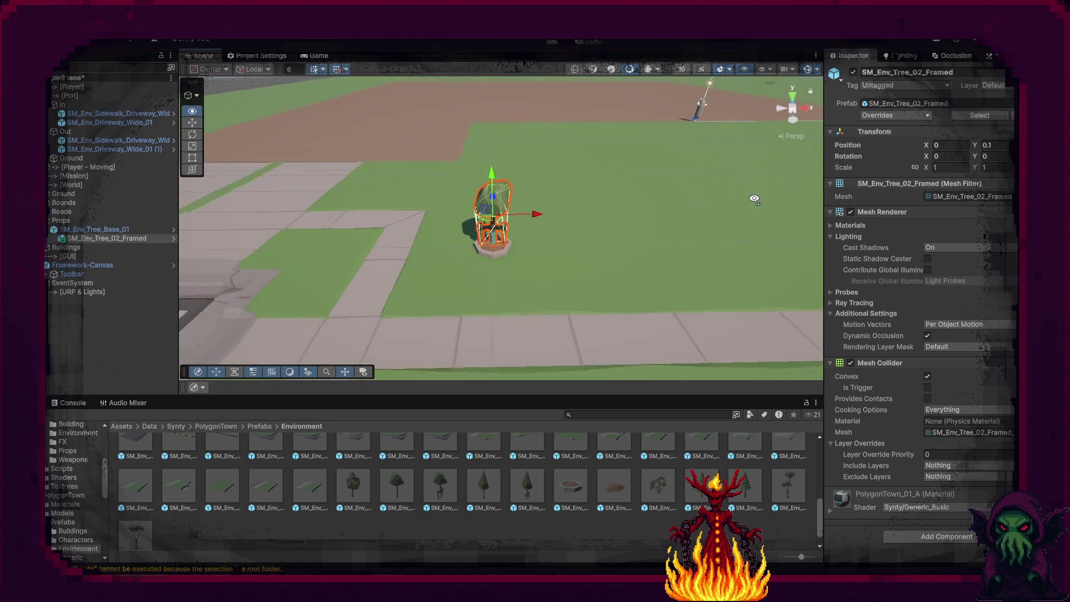
# Duplicate the tree base repeatedly, spacing copies right along the far sidewalk up to X 48.
pyautogui.click(95, 229)
pyautogui.moveTo(535, 262); pyautogui.dragTo(497, 263)
pyautogui.click(130, 232)
pyautogui.hotkey('ctrl', 'd')
pyautogui.moveTo(461, 216); pyautogui.dragTo(774, 219)
pyautogui.hotkey('ctrl', 'd')
pyautogui.hotkey('ctrl', 'd')
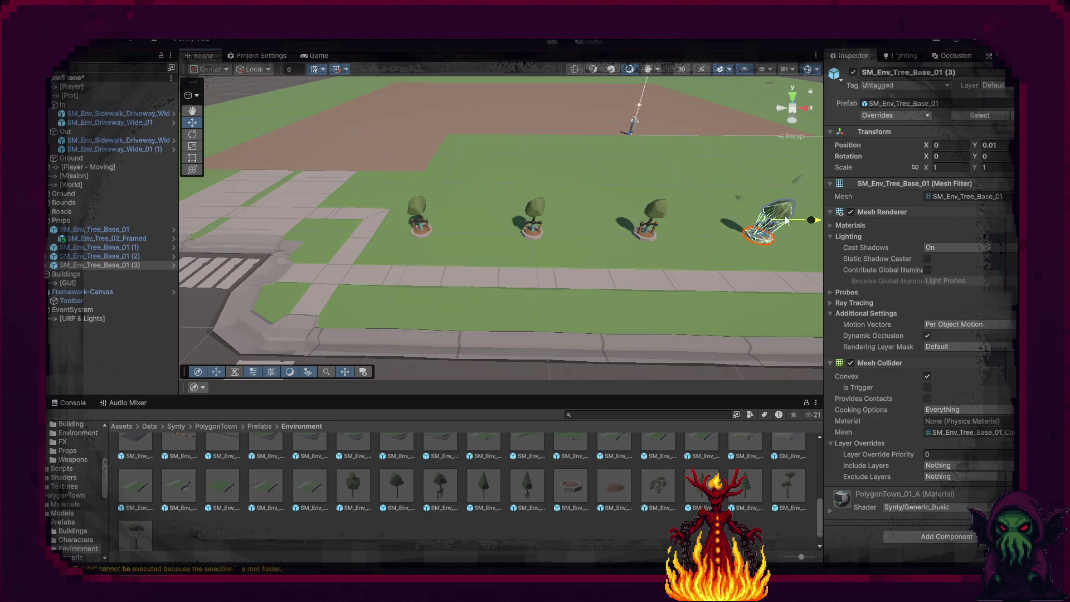
pyautogui.moveTo(651, 238)
pyautogui.keyDown('alt'); pyautogui.mouseDown()
pyautogui.moveTo(634, 223)
pyautogui.moveTo(491, 232)
pyautogui.moveTo(827, 224)
pyautogui.moveTo(566, 243)
pyautogui.mouseUp(); pyautogui.keyUp('alt')
pyautogui.hotkey('ctrl', 'd')
# Add tree copies past the crossing at X -42 and select the near-sidewalk tree pair.
pyautogui.hotkey('ctrl', 'd')
pyautogui.hotkey('ctrl', 'd')
pyautogui.hotkey('ctrl', 'd')
pyautogui.hotkey('ctrl', 'd')
pyautogui.moveTo(476, 243); pyautogui.dragTo(908, 283)
pyautogui.hotkey('ctrl', 'd')
pyautogui.hotkey('ctrl', 'd')
pyautogui.hotkey('ctrl', 'd')
pyautogui.moveTo(646, 288)
pyautogui.keyDown('alt'); pyautogui.mouseDown()
pyautogui.moveTo(729, 269)
pyautogui.moveTo(601, 246)
pyautogui.moveTo(693, 246)
pyautogui.moveTo(406, 138)
pyautogui.moveTo(310, 215)
pyautogui.mouseUp(); pyautogui.keyUp('alt')
pyautogui.hotkey('ctrl', 'd')
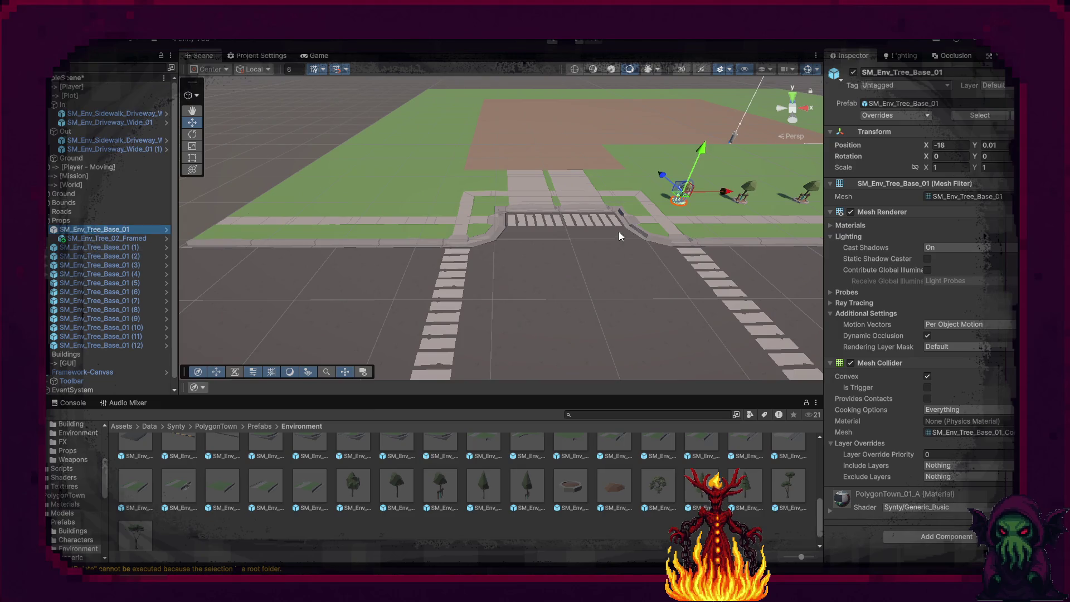
pyautogui.hotkey('ctrl', 'd')
pyautogui.moveTo(717, 196); pyautogui.dragTo(452, 193)
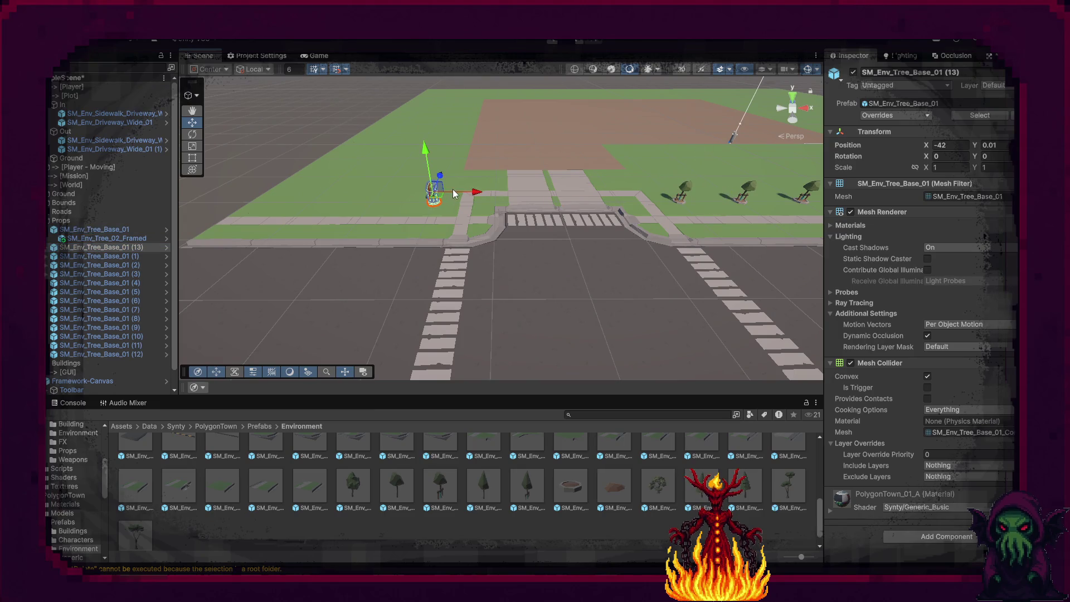
pyautogui.hotkey('ctrl', 'd')
pyautogui.hotkey('ctrl', 'd')
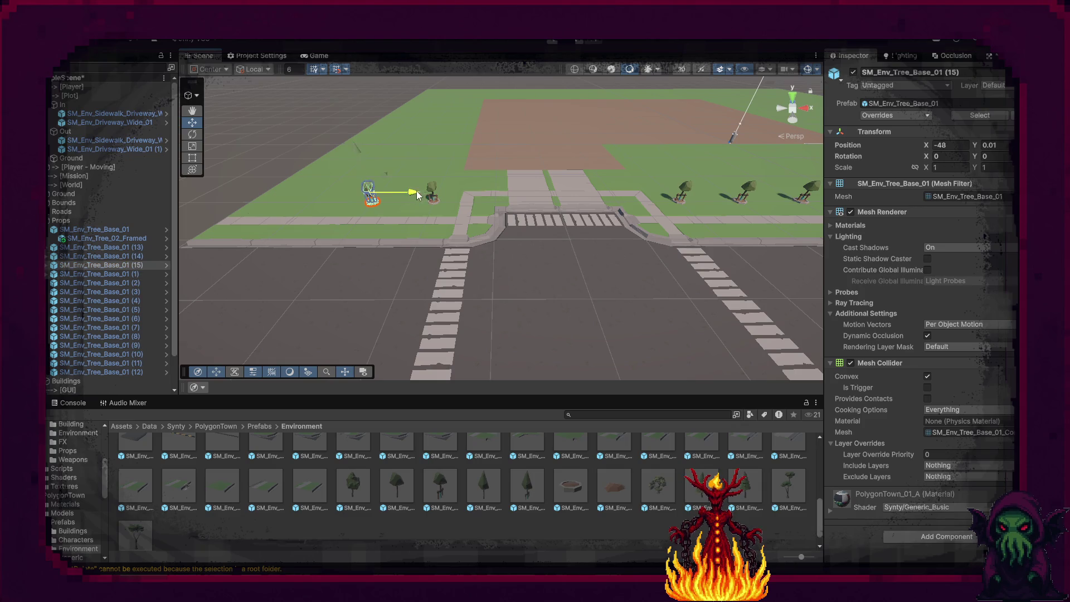
pyautogui.moveTo(329, 191)
pyautogui.mouseDown()
pyautogui.moveTo(567, 203)
pyautogui.moveTo(210, 270)
pyautogui.moveTo(574, 162)
pyautogui.moveTo(472, 163)
pyautogui.moveTo(446, 204)
pyautogui.moveTo(757, 224)
pyautogui.moveTo(529, 199)
pyautogui.mouseUp()
pyautogui.hotkey('ctrl', 'd')
pyautogui.hotkey('ctrl', 'd')
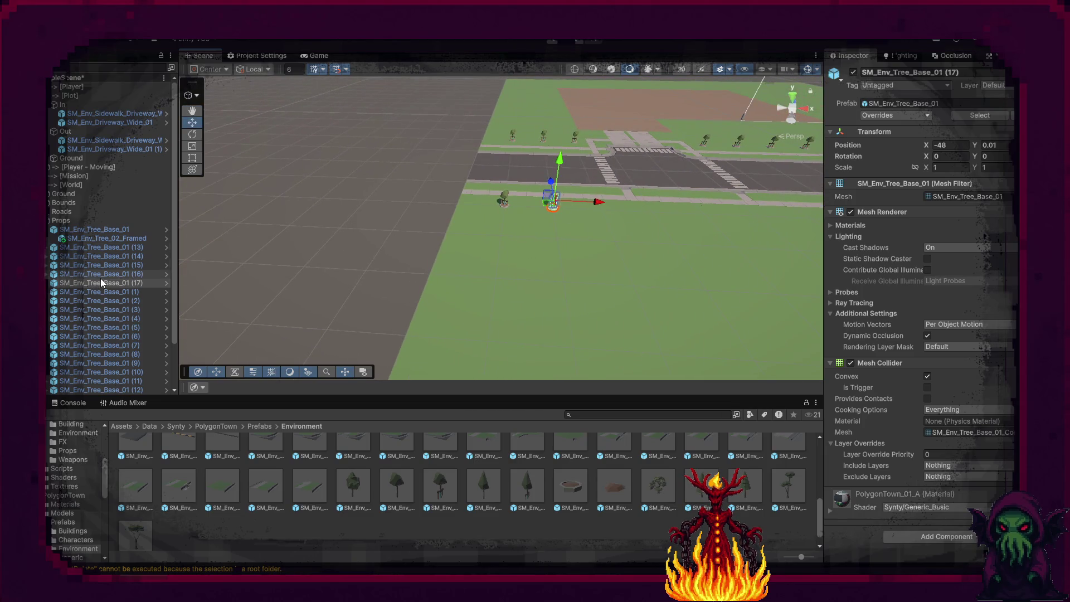
pyautogui.keyDown('ctrl'); pyautogui.click(102, 279); pyautogui.keyUp('ctrl')
# Duplicate the near-sidewalk tree pair several times, moving each new pair right along the row.
pyautogui.hotkey('ctrl', 'd')
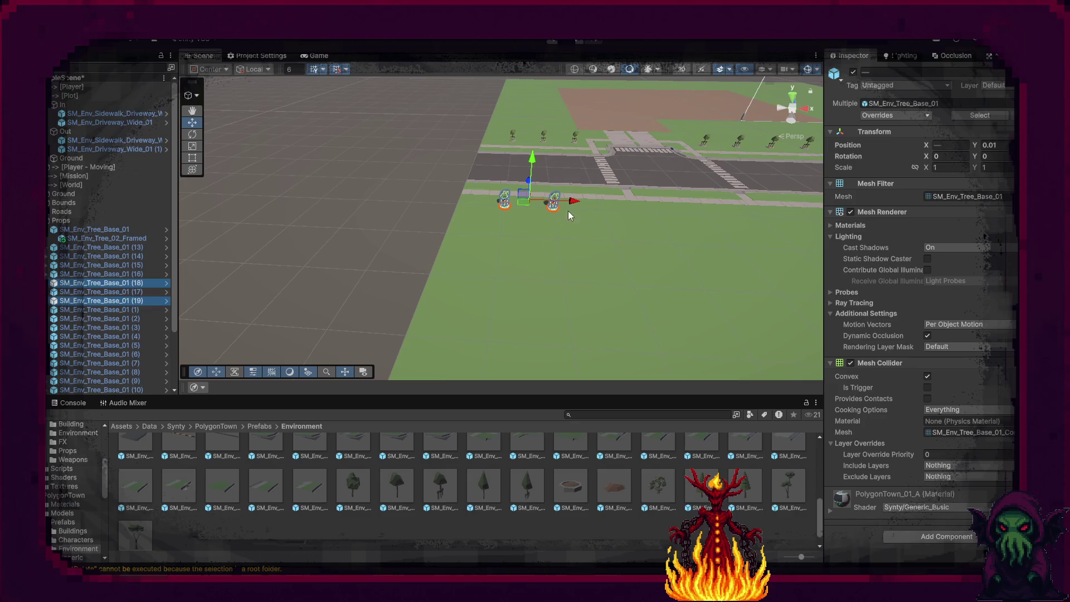
pyautogui.moveTo(576, 199); pyautogui.dragTo(779, 211)
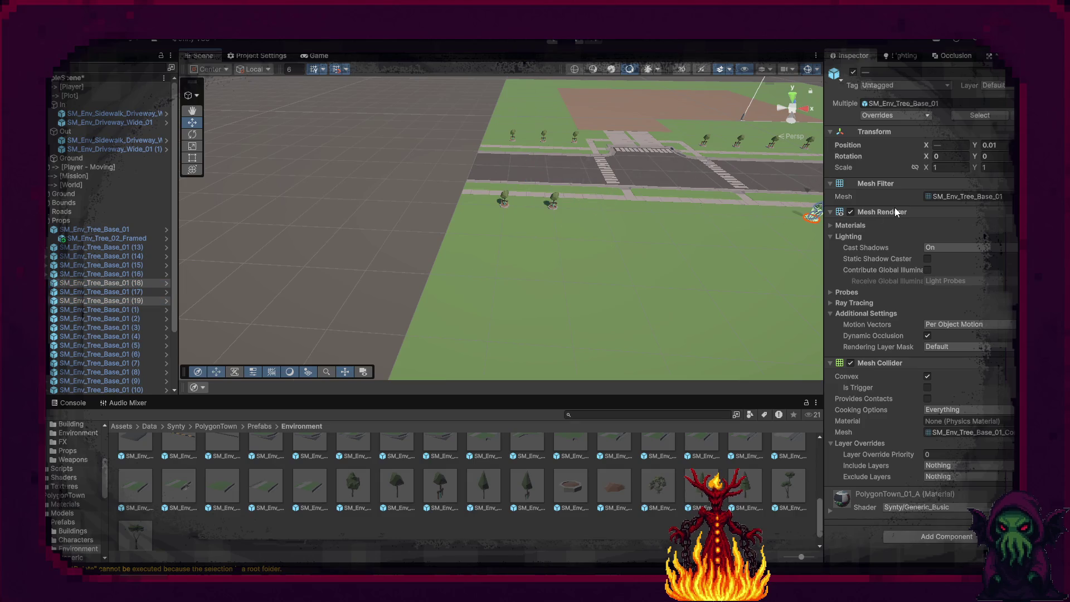
pyautogui.moveTo(702, 262); pyautogui.dragTo(586, 262)
pyautogui.hotkey('ctrl', 'd')
pyautogui.moveTo(551, 213); pyautogui.dragTo(819, 225)
pyautogui.hotkey('ctrl', 'd')
pyautogui.hotkey('ctrl', 'd')
pyautogui.moveTo(687, 251)
pyautogui.mouseDown()
pyautogui.moveTo(713, 231)
pyautogui.moveTo(741, 238)
pyautogui.mouseUp()
pyautogui.hotkey('ctrl', 'd')
pyautogui.hotkey('ctrl', 'd')
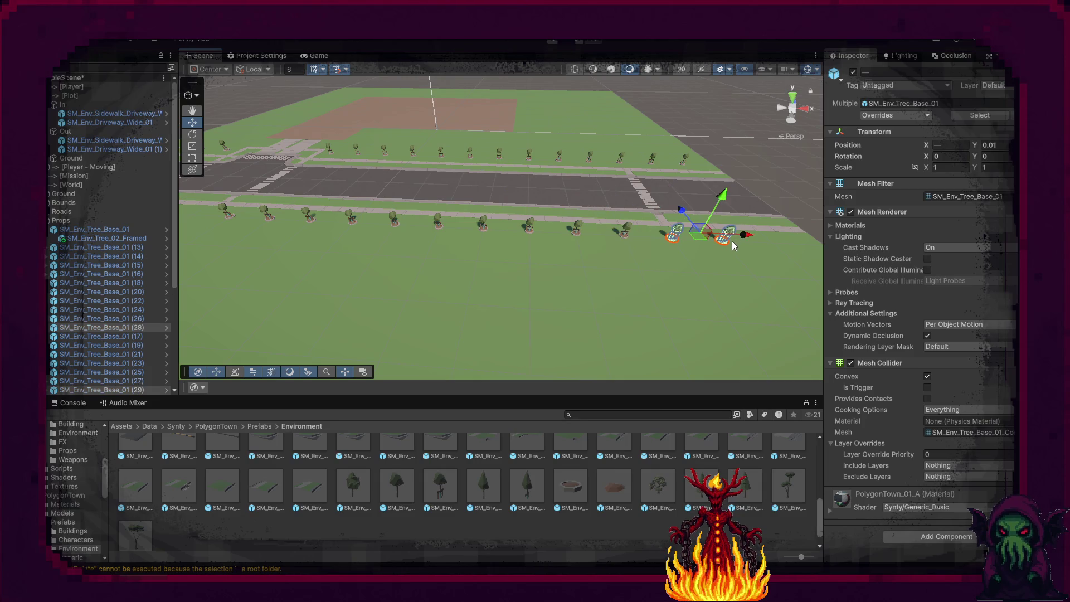
pyautogui.hotkey('ctrl', 'd')
pyautogui.hotkey('ctrl', 'd')
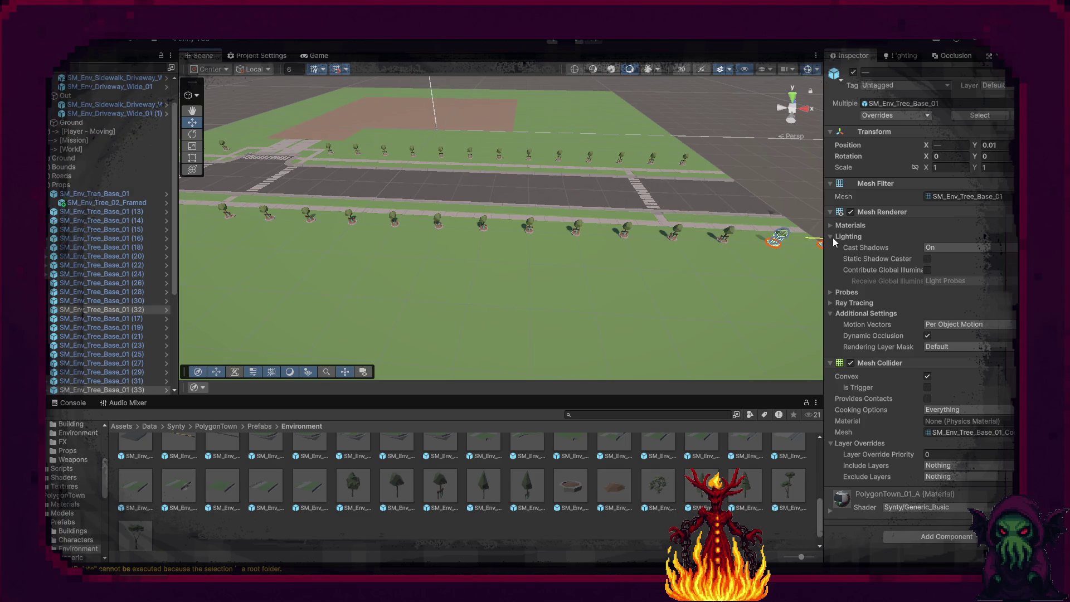
pyautogui.press('Right')
pyautogui.press('Right')
pyautogui.press('Right')
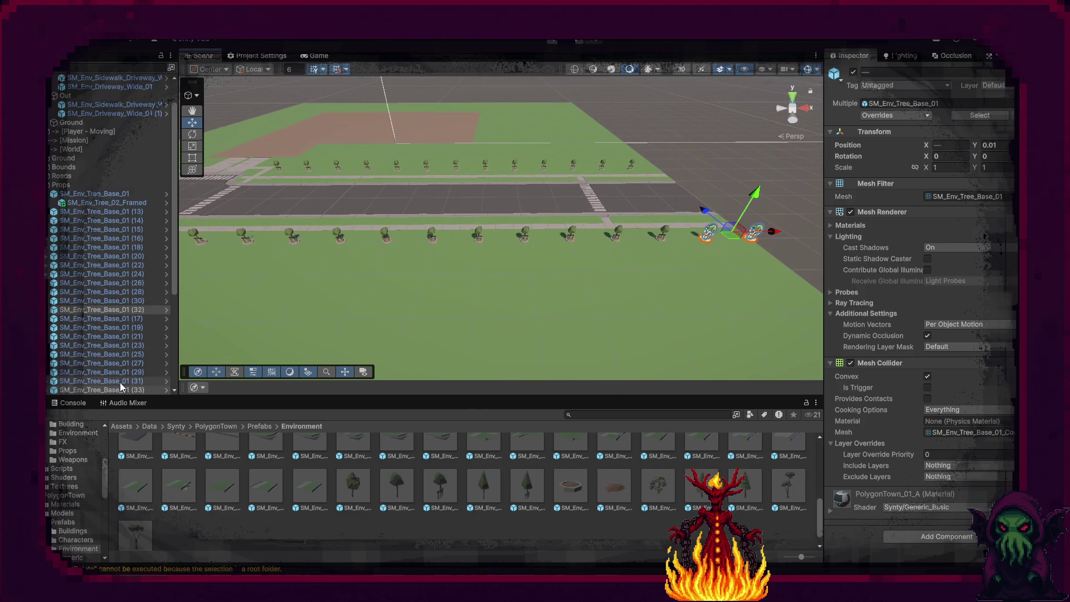
# Delete the surplus tree copy at the row's end and collapse the Props group.
pyautogui.click(127, 389)
pyautogui.press('Delete')
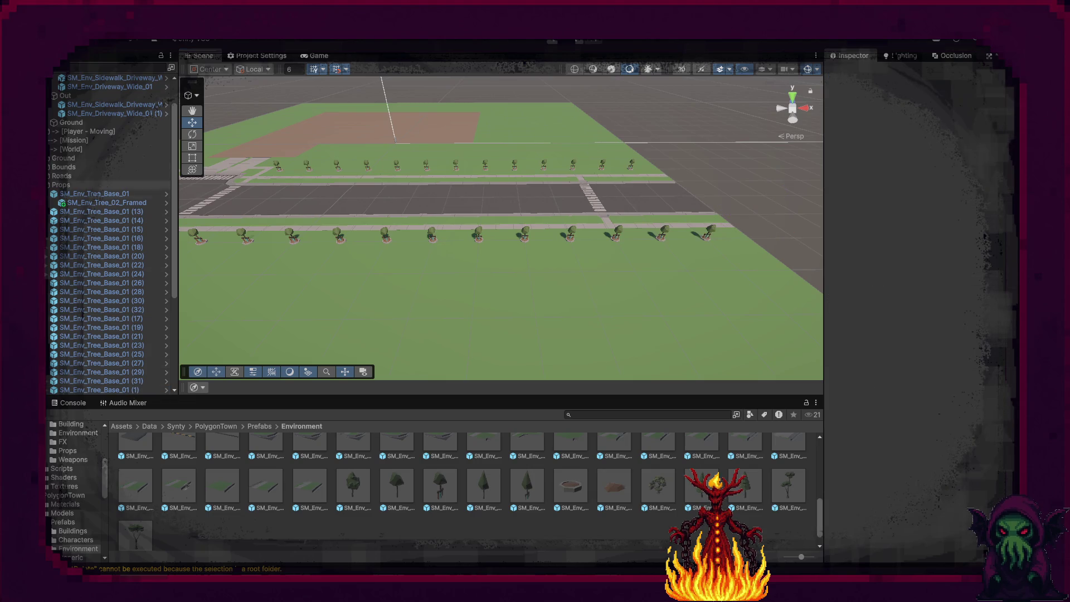
pyautogui.click(49, 185)
pyautogui.moveTo(724, 208)
pyautogui.mouseDown()
pyautogui.moveTo(609, 196)
pyautogui.moveTo(489, 157)
pyautogui.moveTo(203, 222)
pyautogui.moveTo(86, 293)
pyautogui.moveTo(101, 286)
pyautogui.mouseUp()
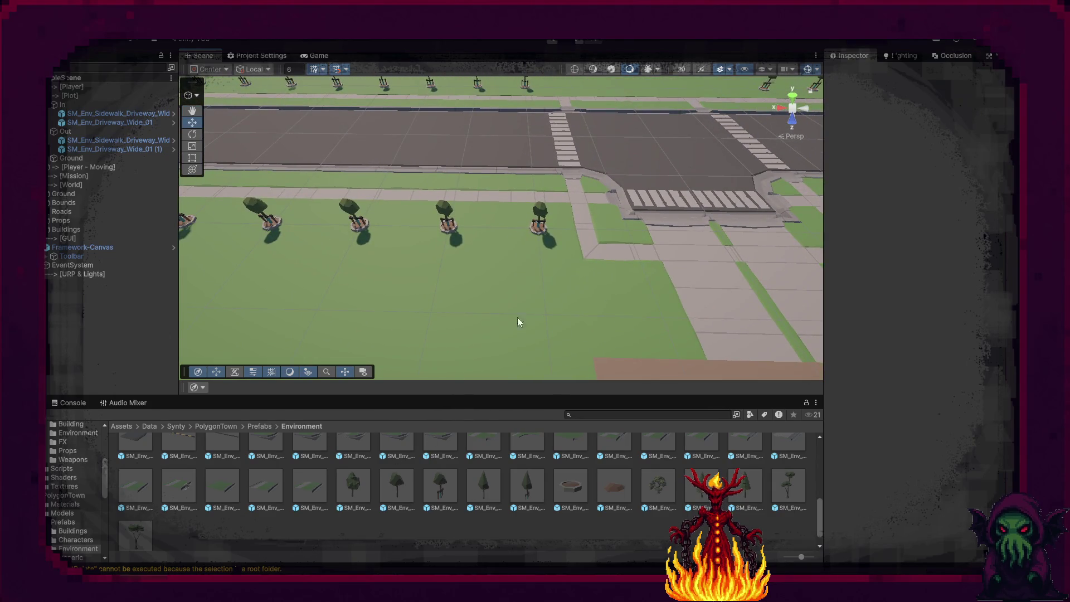
pyautogui.moveTo(508, 330); pyautogui.dragTo(396, 317)
pyautogui.scroll(2, 296, 493)
pyautogui.moveTo(468, 323)
pyautogui.mouseDown()
pyautogui.moveTo(676, 332)
pyautogui.moveTo(578, 329)
pyautogui.moveTo(590, 318)
pyautogui.moveTo(566, 256)
pyautogui.moveTo(592, 265)
pyautogui.moveTo(490, 265)
pyautogui.moveTo(301, 303)
pyautogui.moveTo(126, 320)
pyautogui.moveTo(270, 335)
pyautogui.moveTo(318, 318)
pyautogui.moveTo(253, 306)
pyautogui.moveTo(363, 335)
pyautogui.moveTo(243, 356)
pyautogui.moveTo(290, 361)
pyautogui.mouseUp()
pyautogui.scroll(-2, 416, 512)
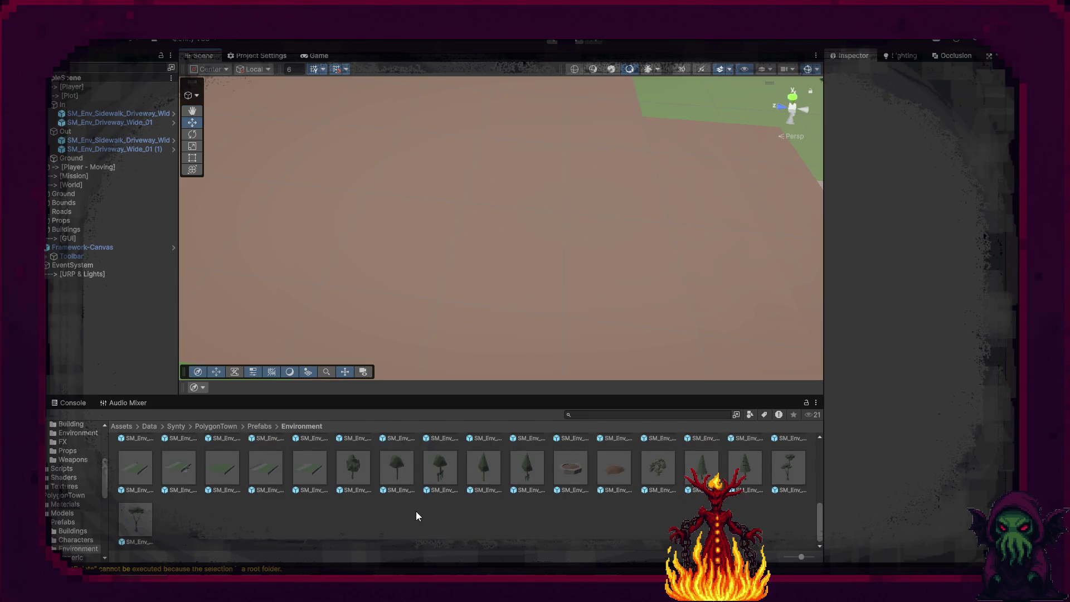
pyautogui.scroll(-3, 415, 510)
pyautogui.scroll(1, 416, 513)
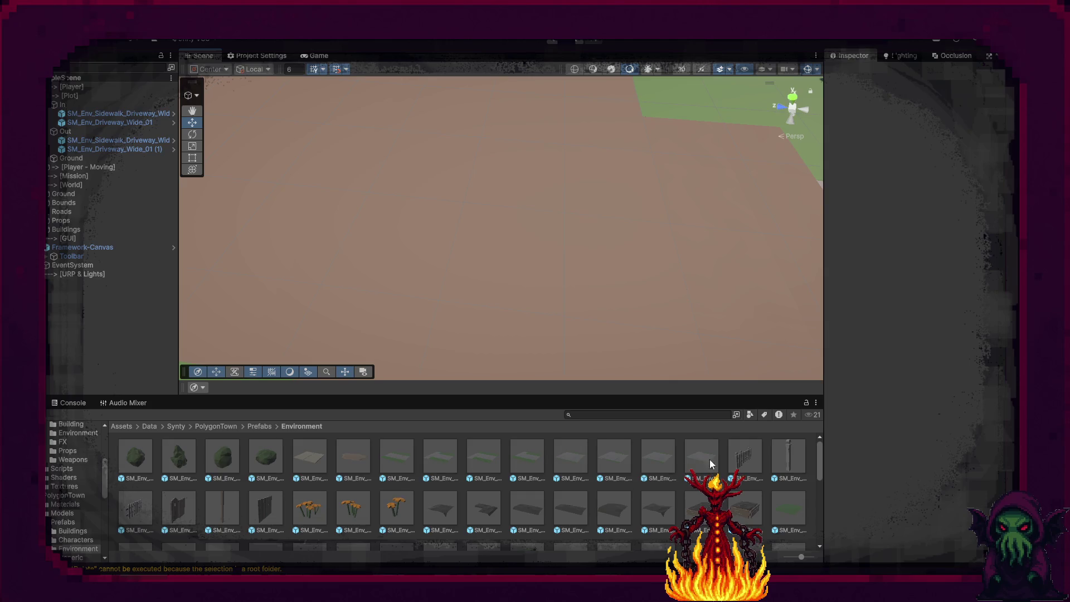
pyautogui.click(736, 460)
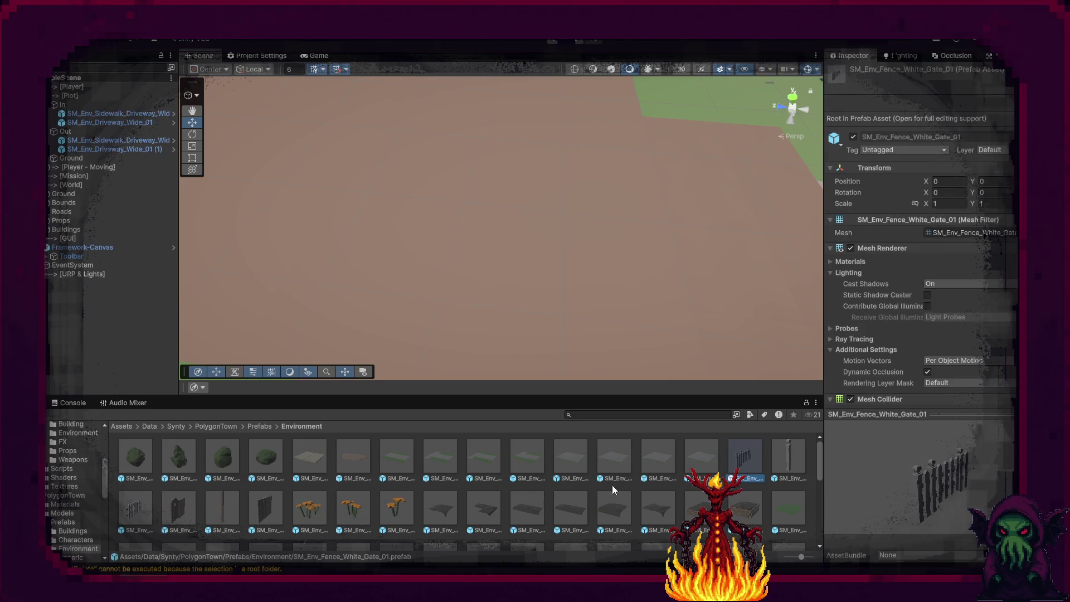
pyautogui.click(139, 511)
pyautogui.moveTo(409, 377)
pyautogui.mouseDown()
pyautogui.moveTo(386, 270)
pyautogui.moveTo(257, 313)
pyautogui.moveTo(394, 291)
pyautogui.moveTo(538, 327)
pyautogui.moveTo(460, 333)
pyautogui.mouseUp()
pyautogui.click(222, 427)
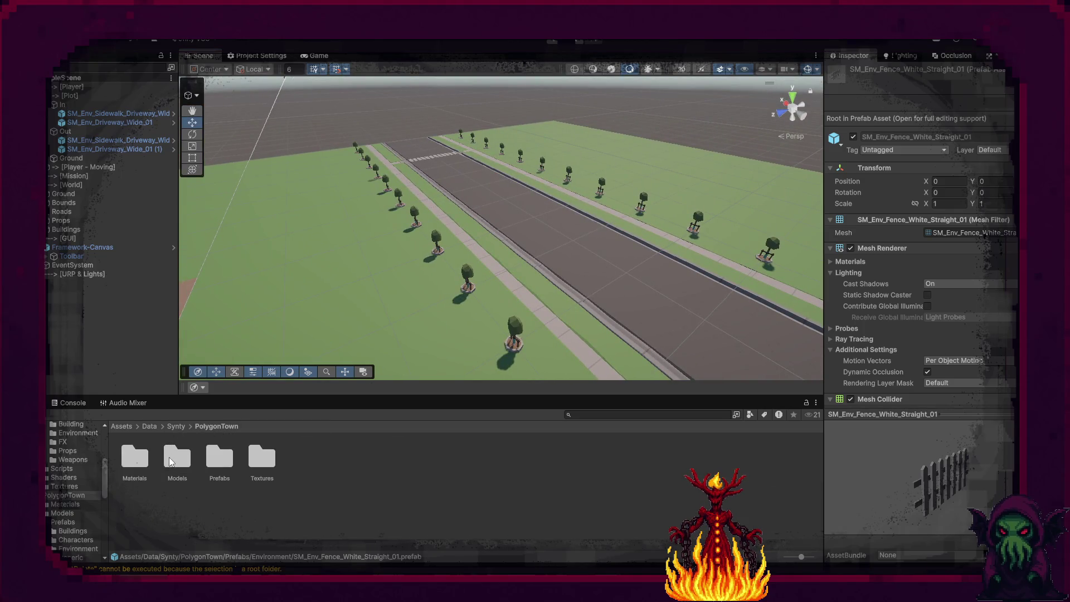
pyautogui.doubleClick(220, 457)
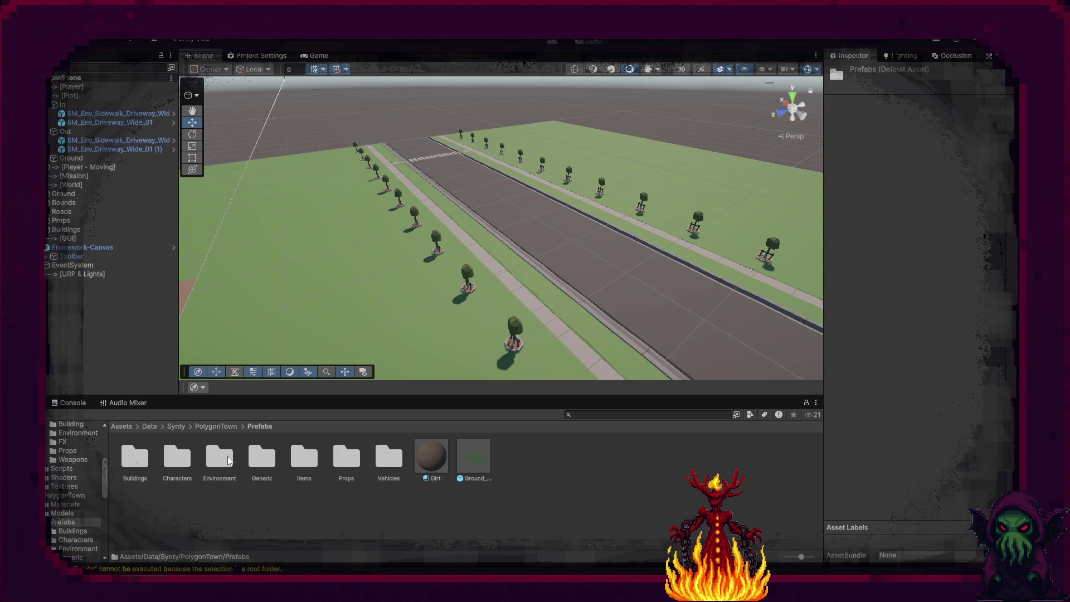
pyautogui.doubleClick(258, 459)
pyautogui.click(252, 427)
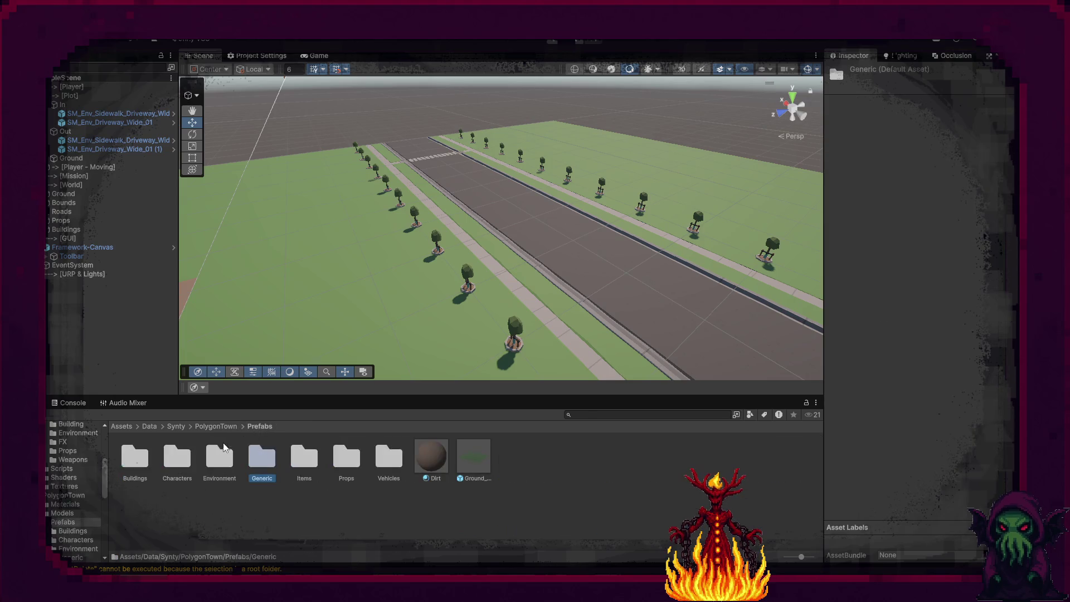
pyautogui.doubleClick(138, 460)
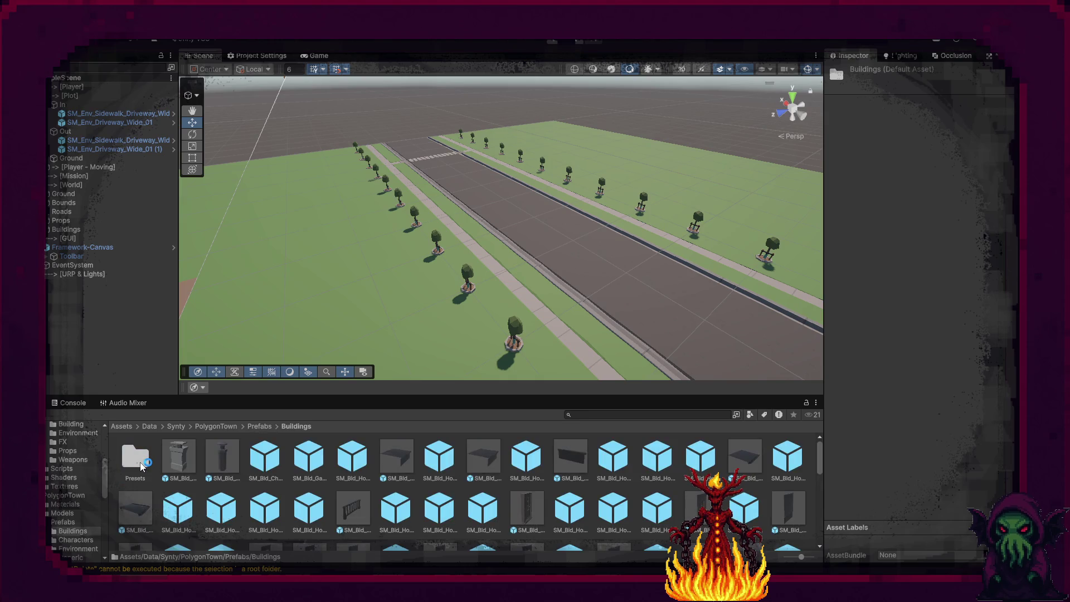
pyautogui.click(136, 460)
pyautogui.doubleClick(139, 462)
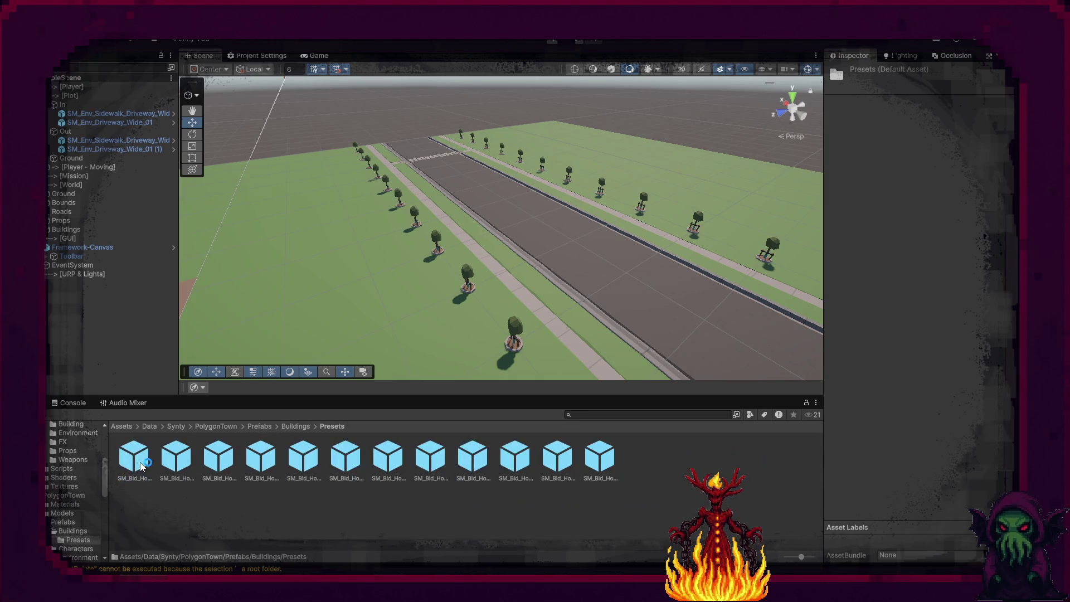
pyautogui.click(216, 427)
pyautogui.click(218, 462)
pyautogui.doubleClick(219, 464)
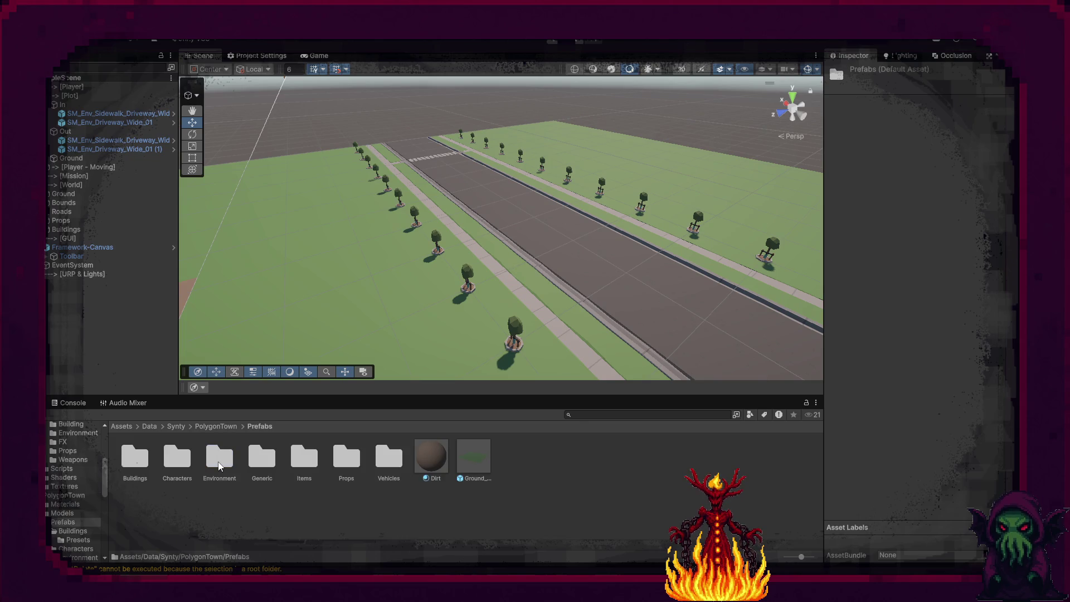
pyautogui.doubleClick(262, 458)
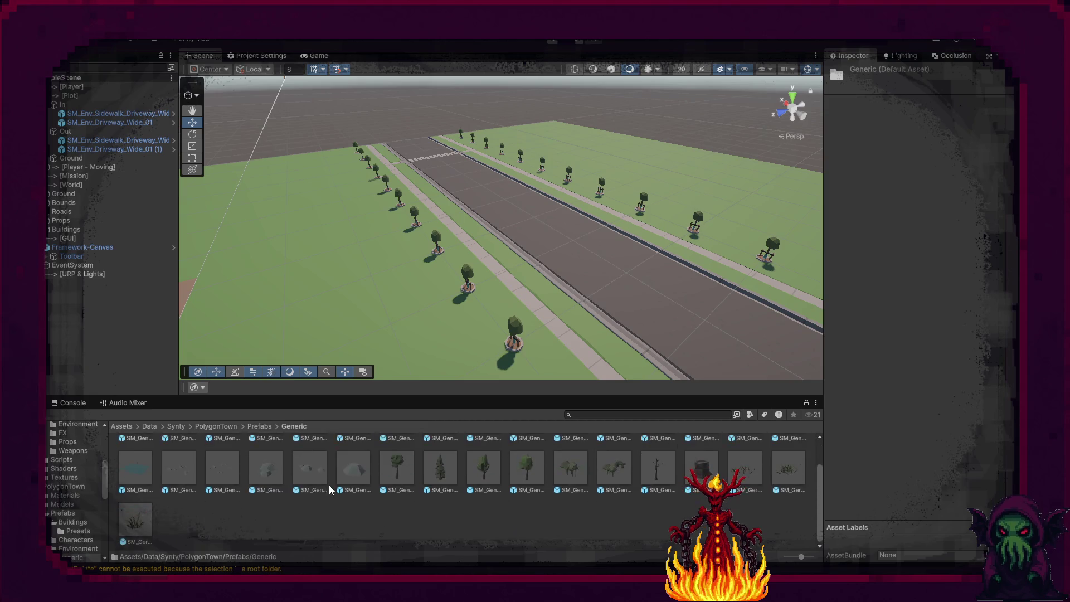
pyautogui.scroll(-1, 326, 489)
pyautogui.moveTo(610, 507)
pyautogui.mouseDown()
pyautogui.moveTo(594, 206)
pyautogui.moveTo(571, 122)
pyautogui.moveTo(426, 143)
pyautogui.mouseUp()
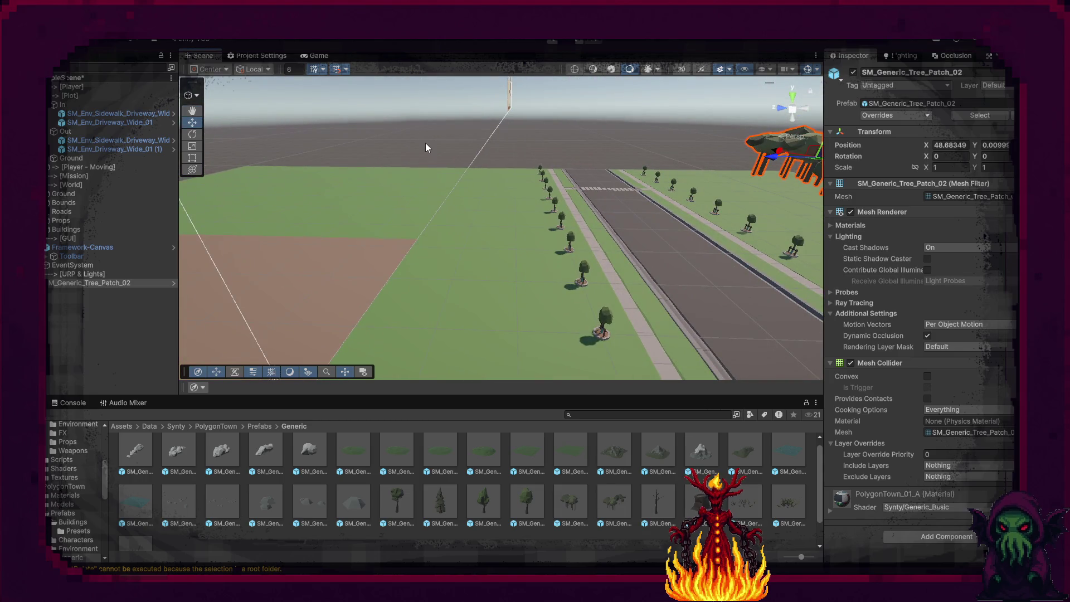
pyautogui.press('Delete')
pyautogui.click(259, 427)
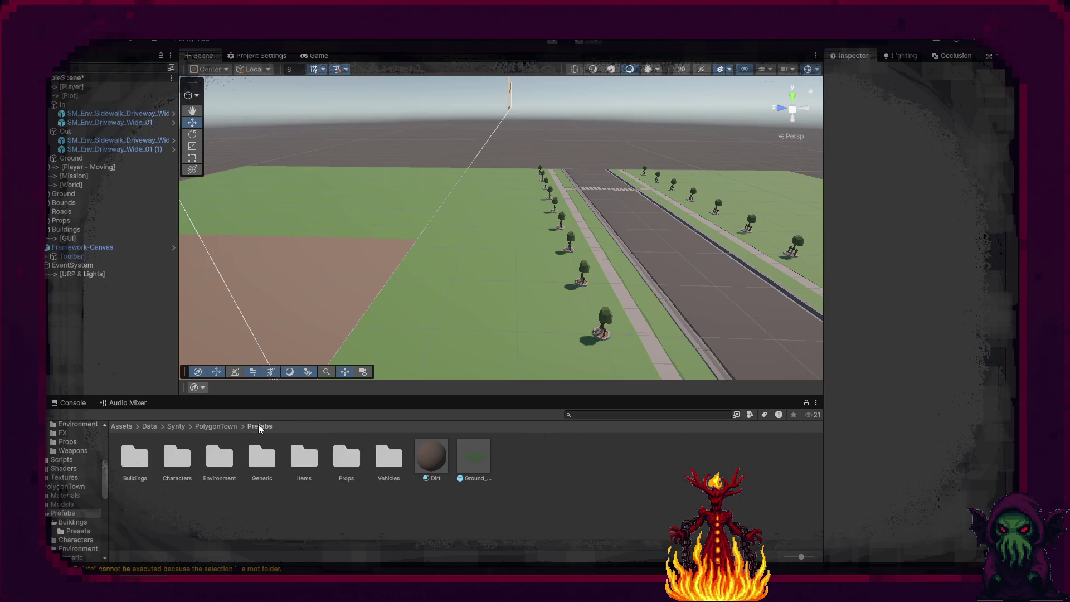
# Place the blue convertible from Prefabs/Vehicles on the road and rotate it to face along it.
pyautogui.doubleClick(382, 465)
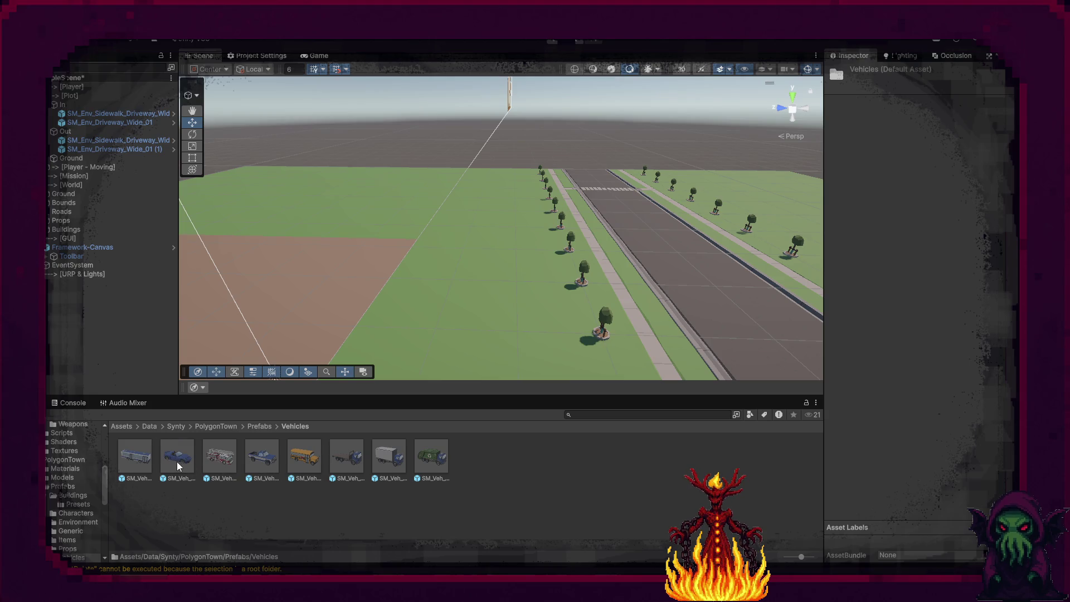
pyautogui.moveTo(176, 462)
pyautogui.mouseDown()
pyautogui.moveTo(592, 337)
pyautogui.moveTo(685, 298)
pyautogui.moveTo(827, 371)
pyautogui.moveTo(704, 343)
pyautogui.mouseUp()
pyautogui.press('e')
pyautogui.scroll(10, 703, 344)
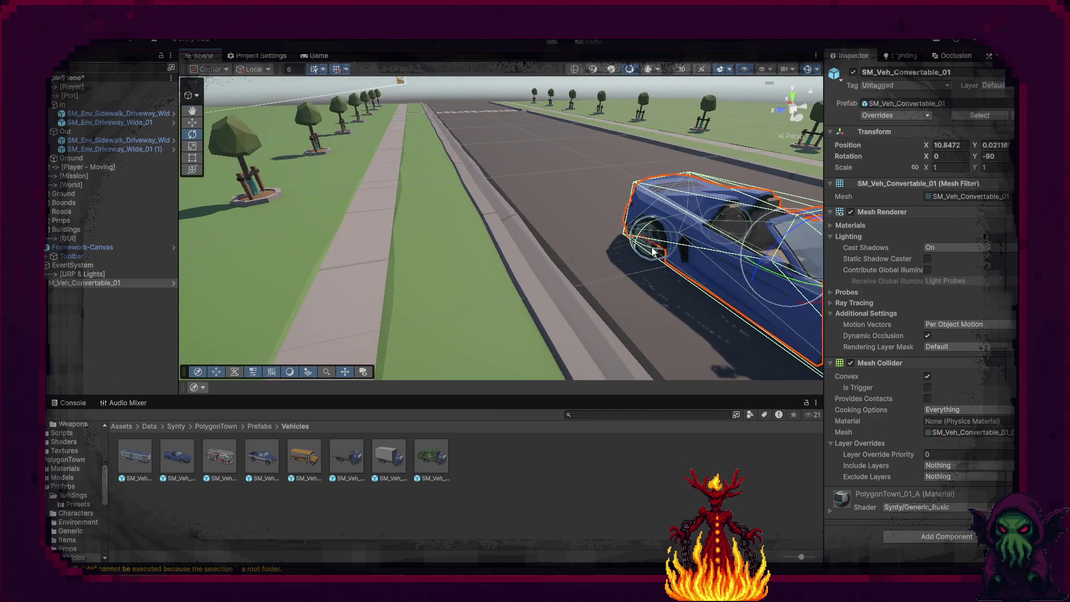
pyautogui.click(652, 252)
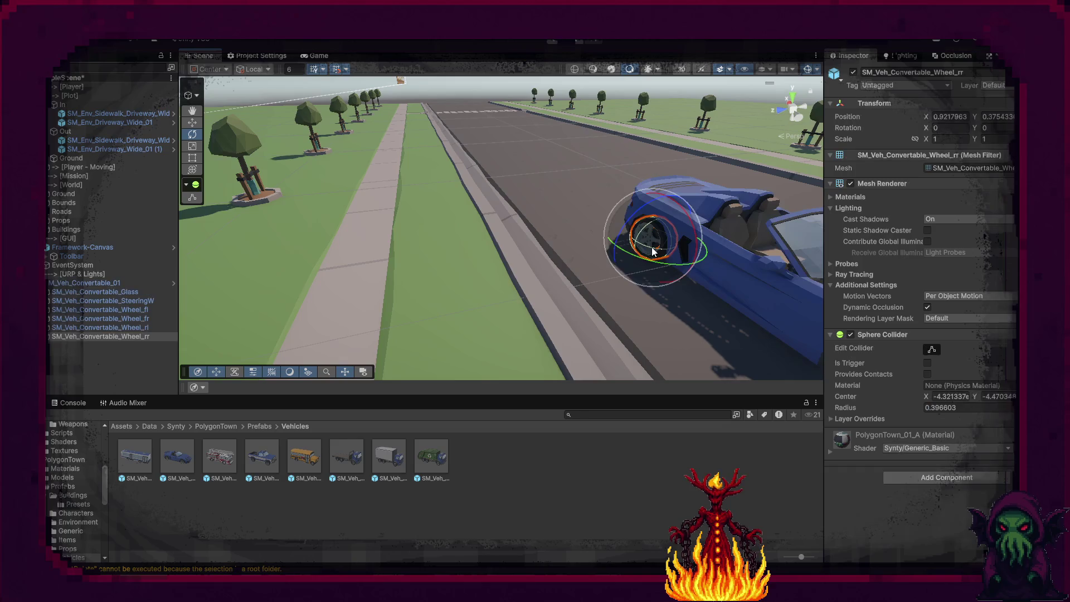
pyautogui.moveTo(652, 266)
pyautogui.mouseDown()
pyautogui.moveTo(547, 259)
pyautogui.moveTo(731, 298)
pyautogui.moveTo(486, 303)
pyautogui.moveTo(553, 304)
pyautogui.moveTo(682, 341)
pyautogui.mouseUp()
pyautogui.scroll(-6, 486, 303)
# Place the SM_Veh_Truck_Delivery_01 delivery truck and slide it further along the road.
pyautogui.moveTo(393, 459)
pyautogui.mouseDown()
pyautogui.moveTo(619, 279)
pyautogui.moveTo(629, 277)
pyautogui.moveTo(632, 298)
pyautogui.mouseUp()
pyautogui.press('w')
pyautogui.moveTo(670, 249)
pyautogui.mouseDown()
pyautogui.moveTo(526, 157)
pyautogui.moveTo(344, 222)
pyautogui.moveTo(427, 222)
pyautogui.moveTo(561, 198)
pyautogui.mouseUp()
pyautogui.click(526, 152)
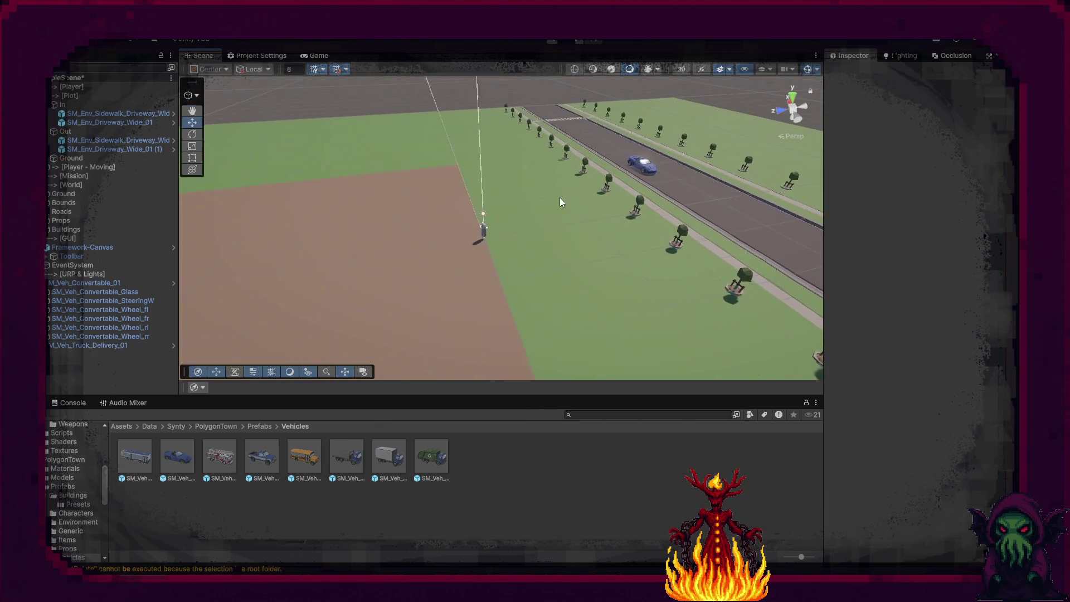
pyautogui.click(267, 427)
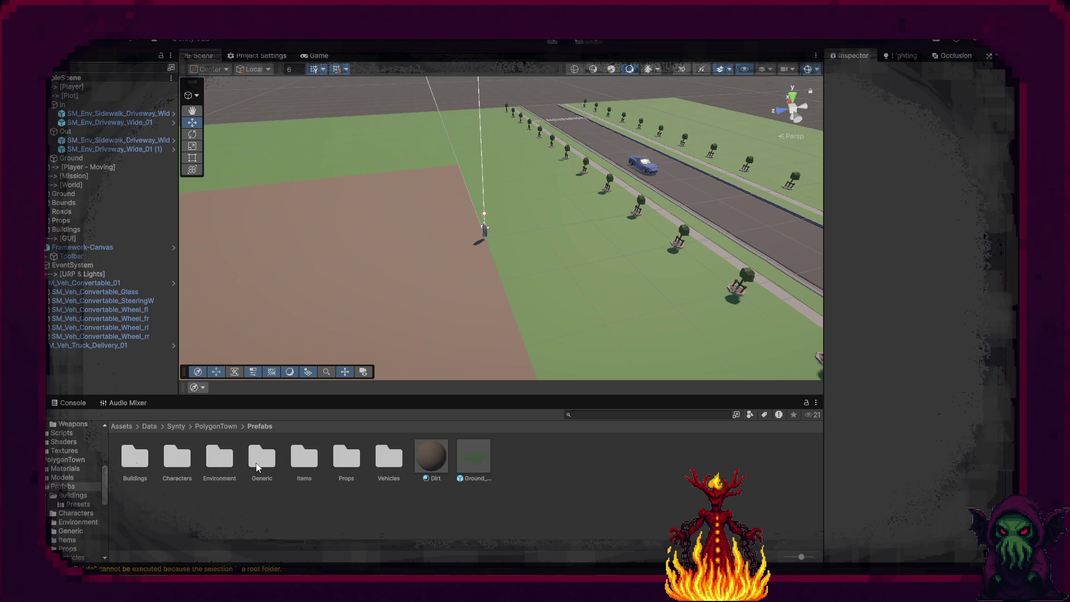
# Look through the Buildings prefabs folder, then return to the Prefabs folder.
pyautogui.doubleClick(136, 458)
pyautogui.scroll(-1, 449, 501)
pyautogui.scroll(-10, 471, 505)
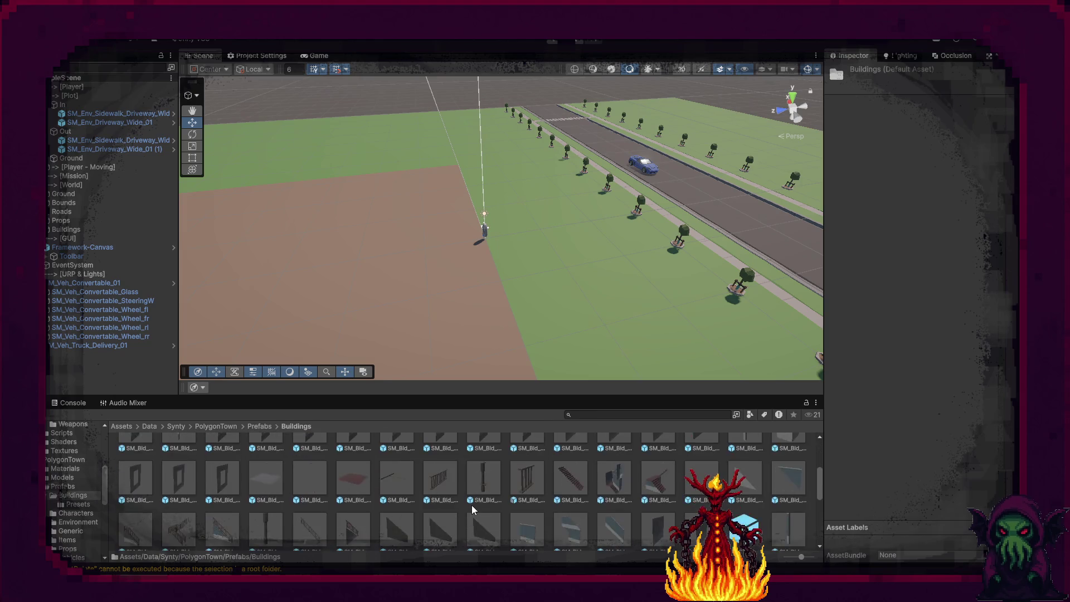
pyautogui.click(254, 427)
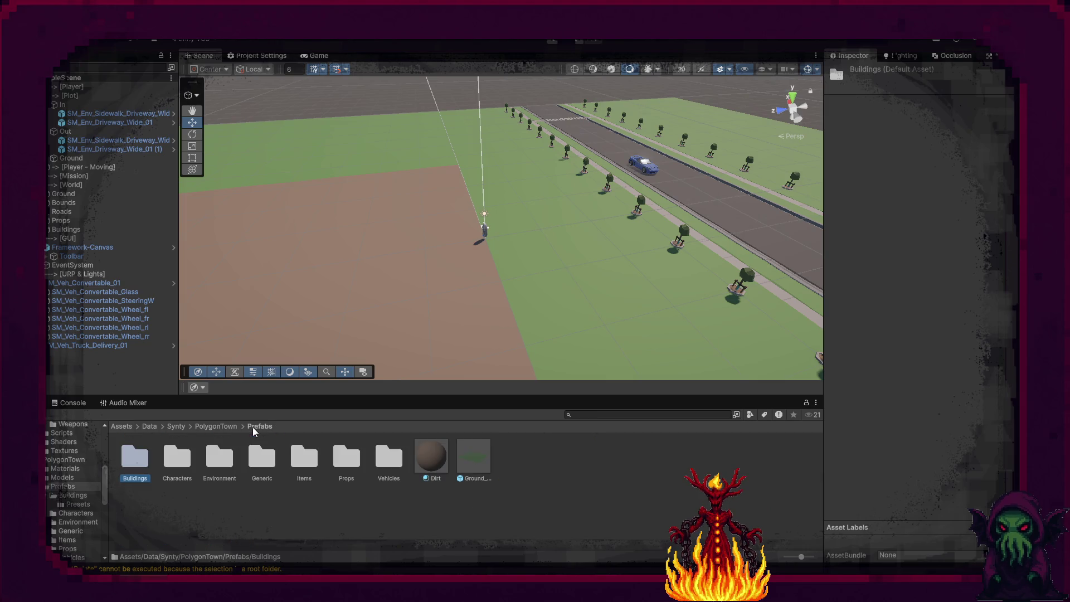
pyautogui.click(210, 490)
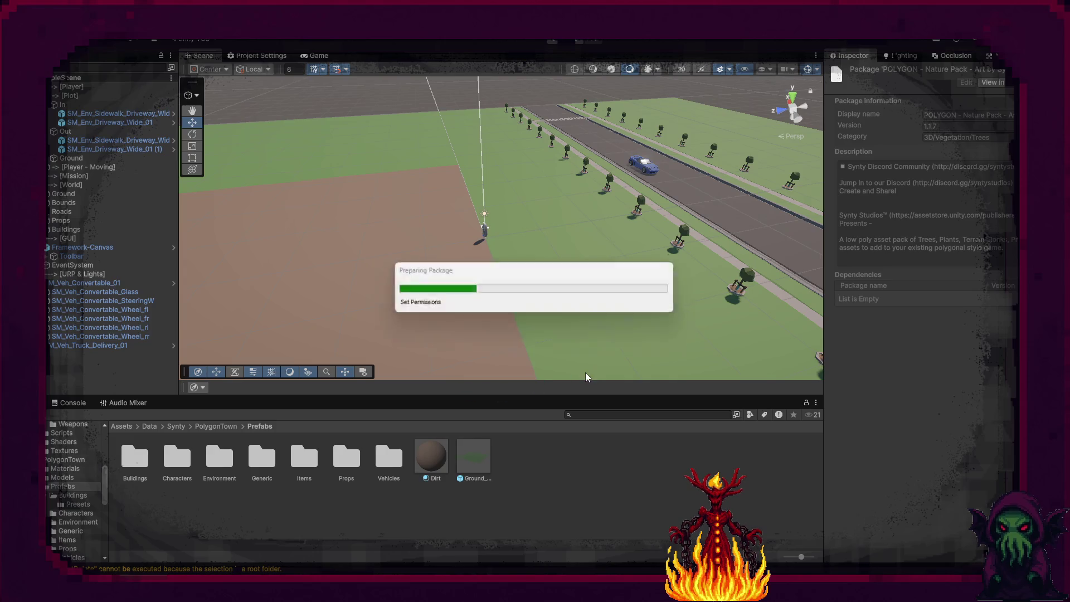
# Review the Nature pack's Materials, Prefabs, Plants, Props, Rocks, Terrain and Trees folders, then cancel the import.
pyautogui.scroll(-15, 653, 349)
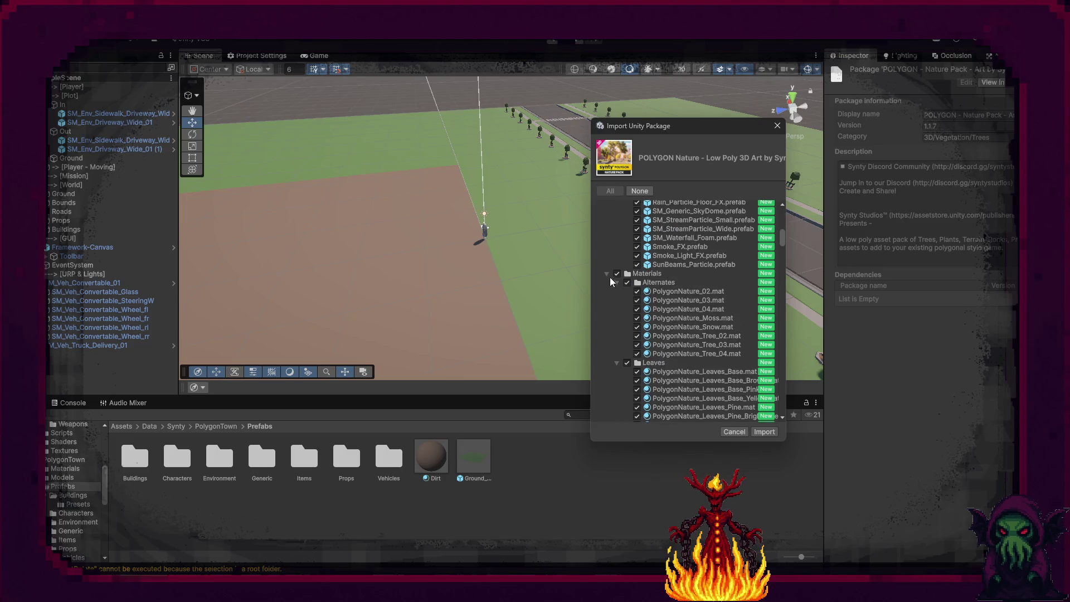
pyautogui.click(612, 277)
pyautogui.click(607, 274)
pyautogui.click(607, 291)
pyautogui.click(617, 301)
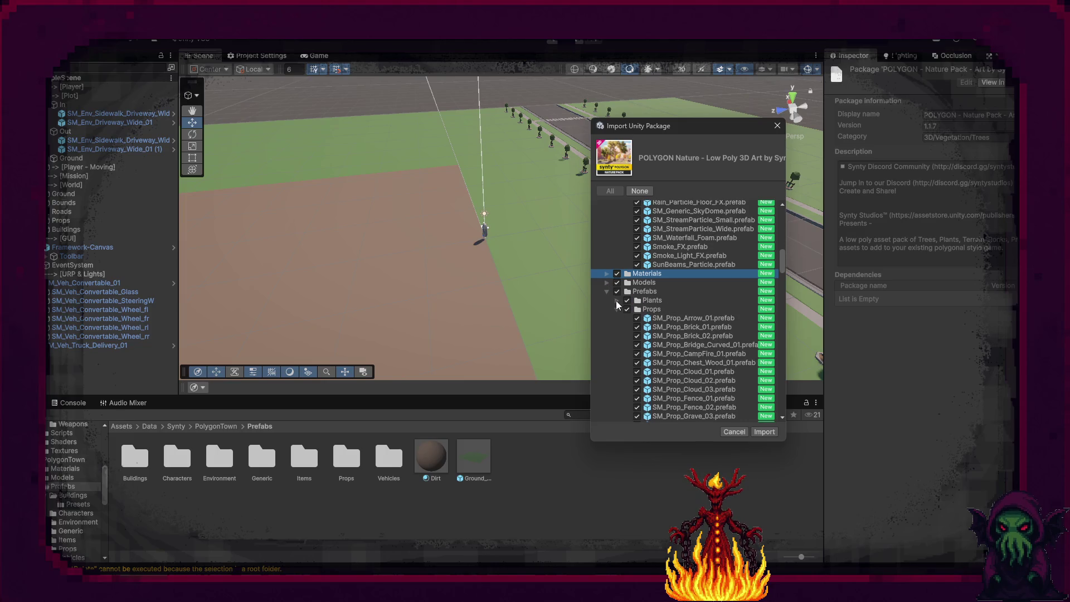
pyautogui.click(617, 310)
pyautogui.click(617, 319)
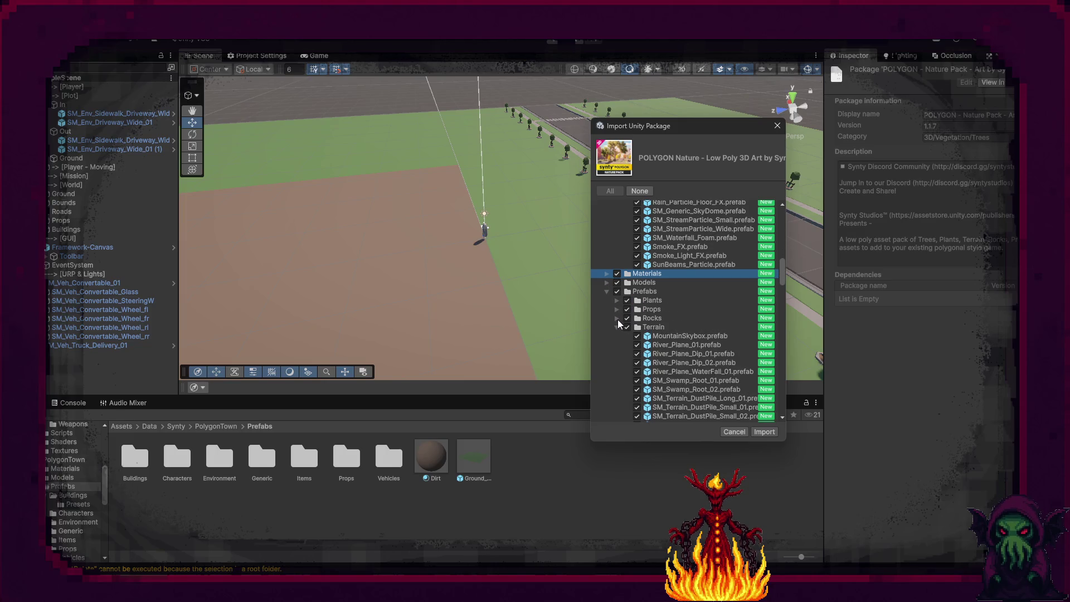
pyautogui.click(617, 327)
pyautogui.click(617, 336)
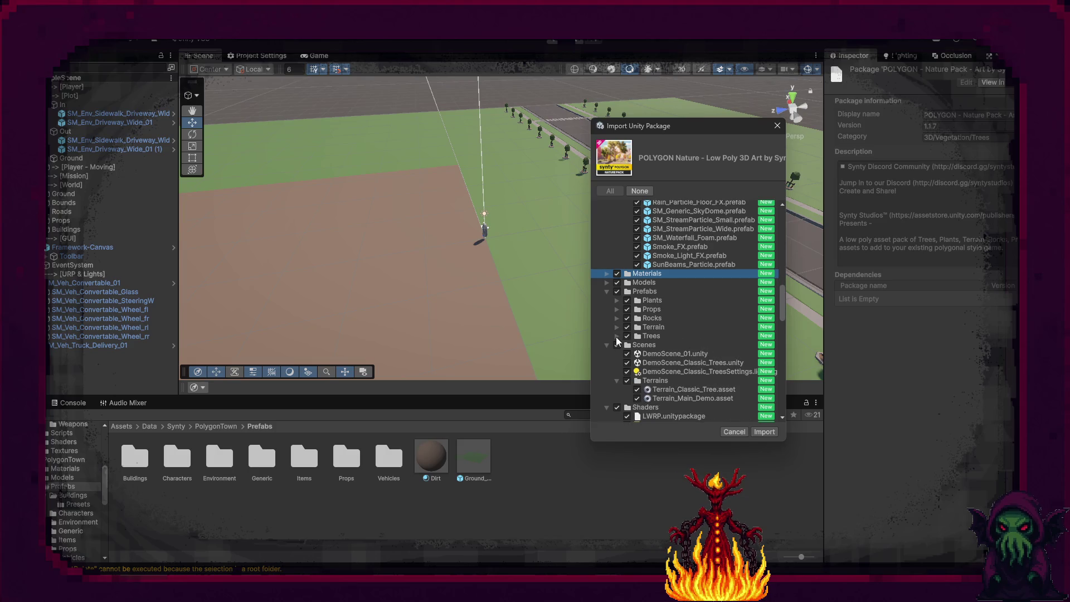
pyautogui.scroll(-4, 616, 341)
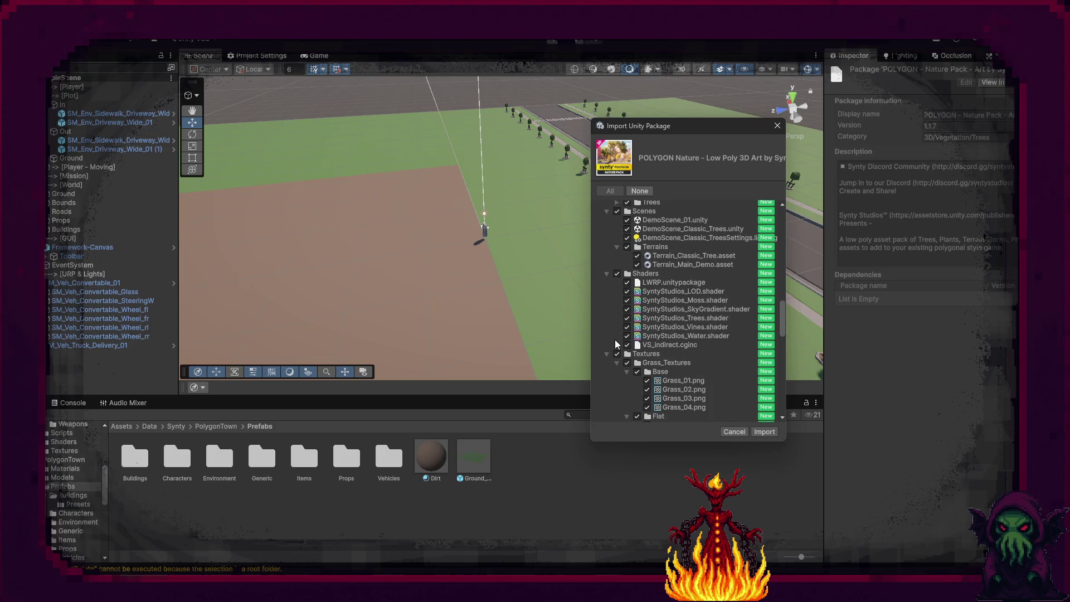
pyautogui.click(739, 432)
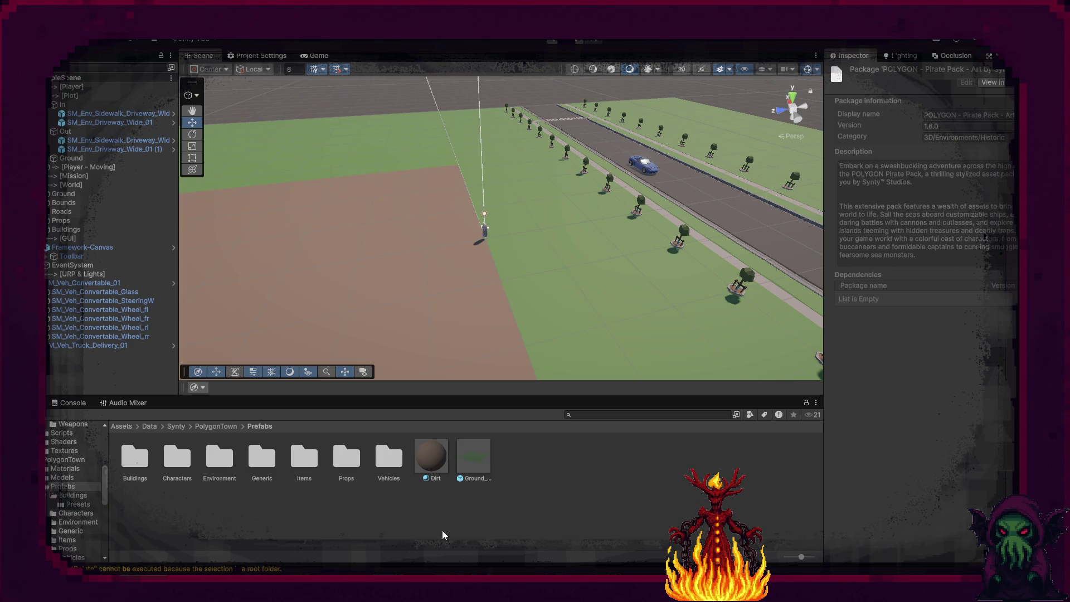
# Browse the PolygonTown Props and Generic prefab folders.
pyautogui.click(457, 534)
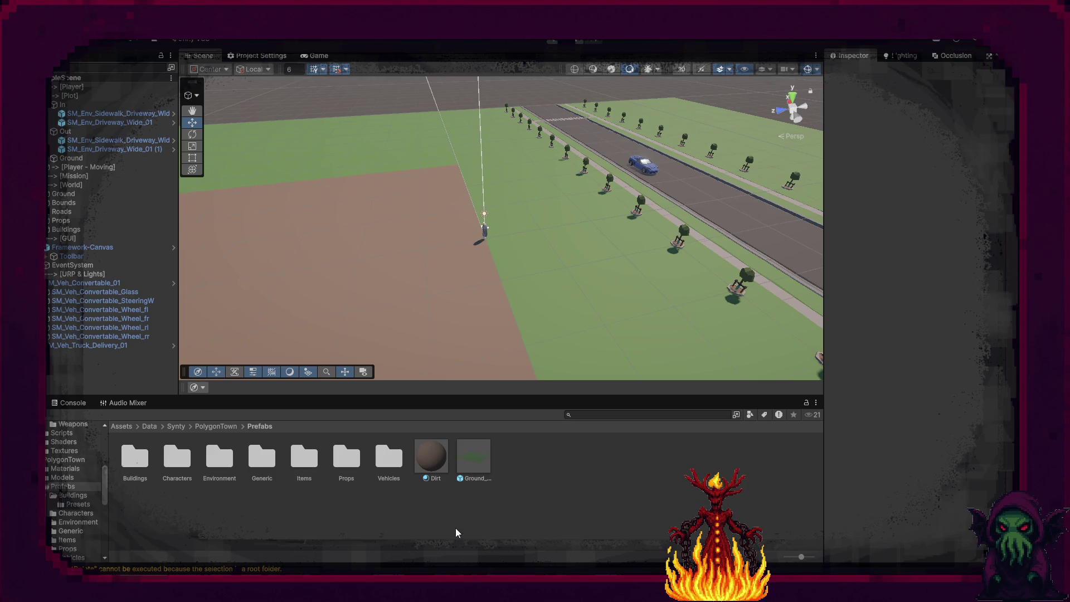
pyautogui.doubleClick(344, 454)
pyautogui.scroll(-5, 342, 479)
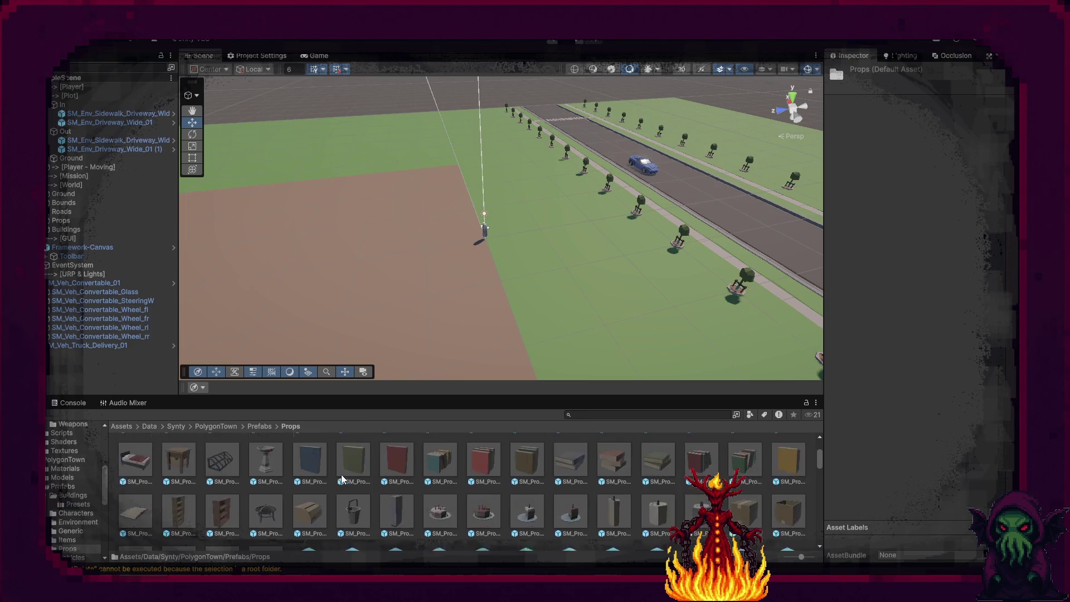
pyautogui.scroll(-5, 343, 478)
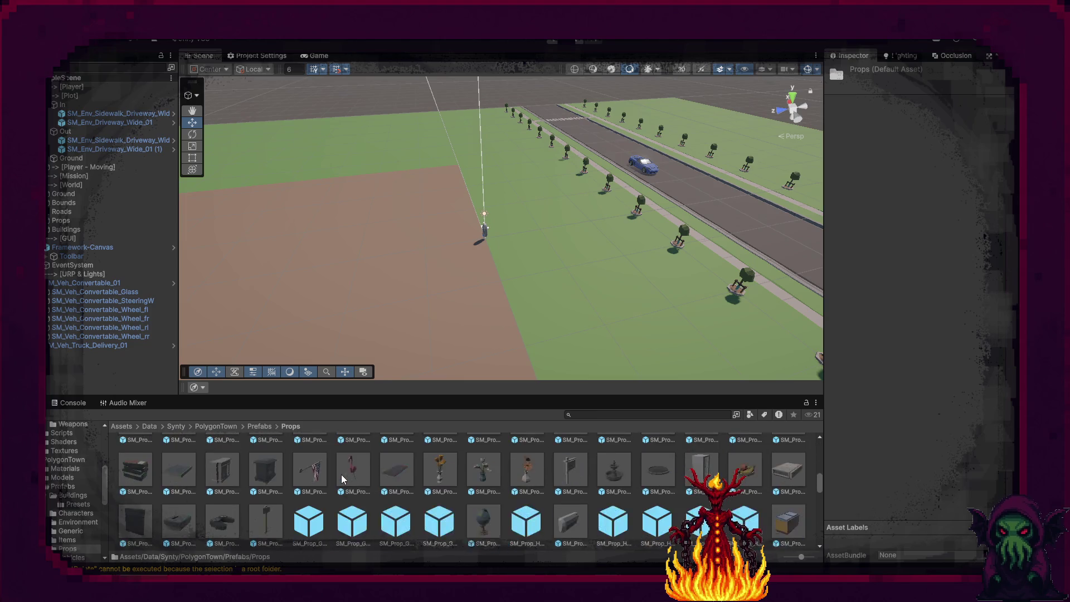
pyautogui.scroll(-3, 341, 478)
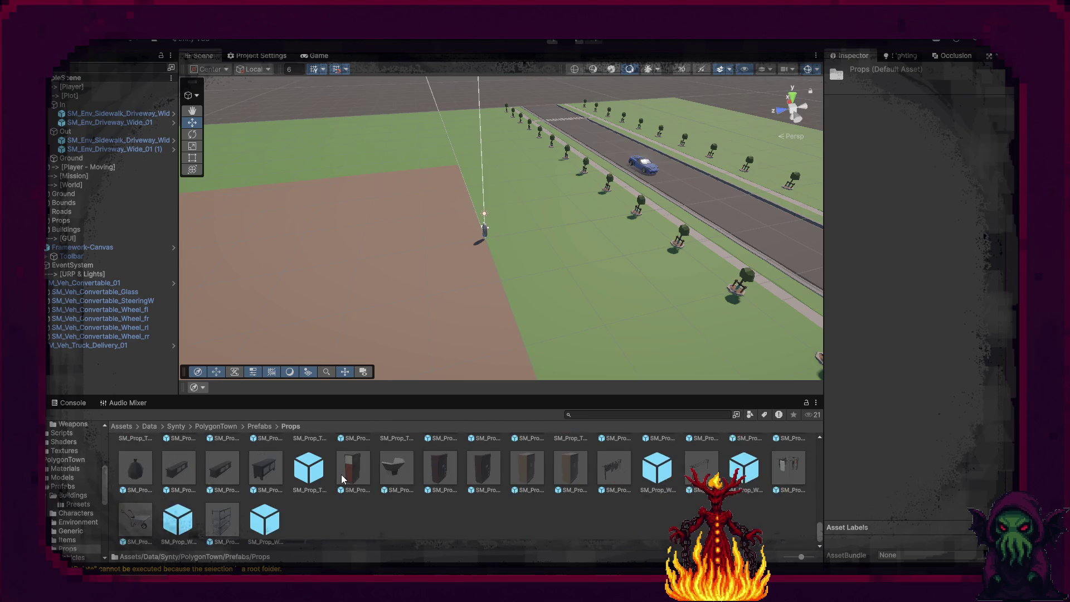
pyautogui.click(259, 426)
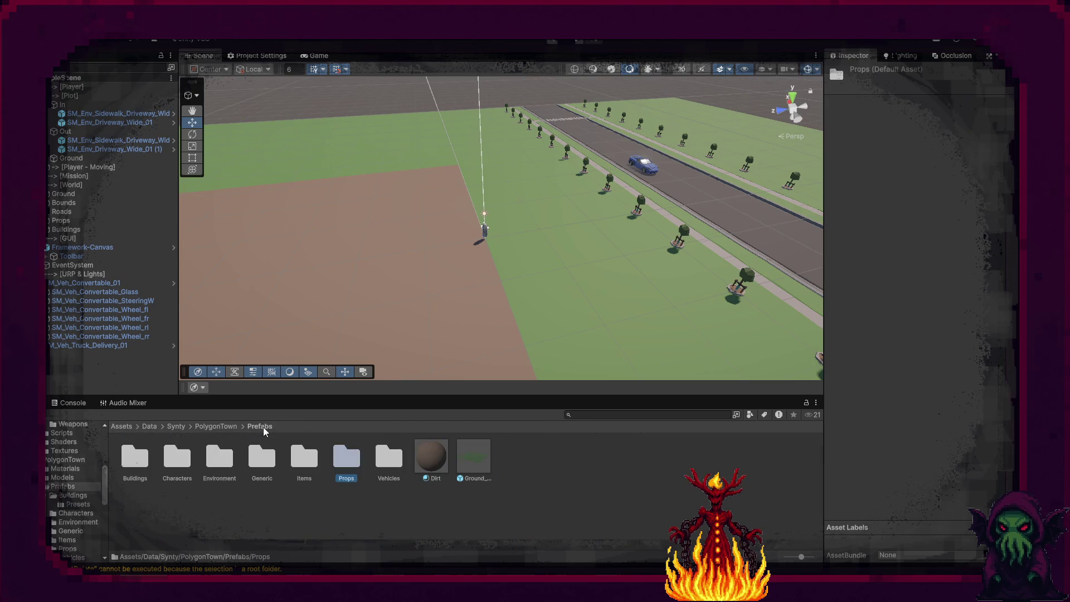
pyautogui.doubleClick(266, 460)
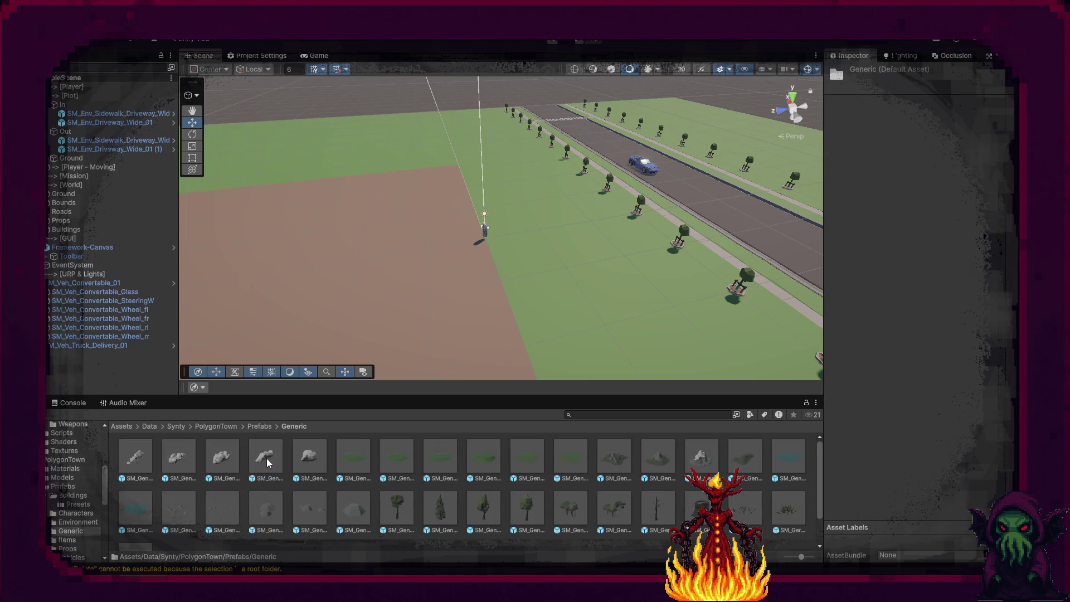
pyautogui.scroll(-2, 267, 458)
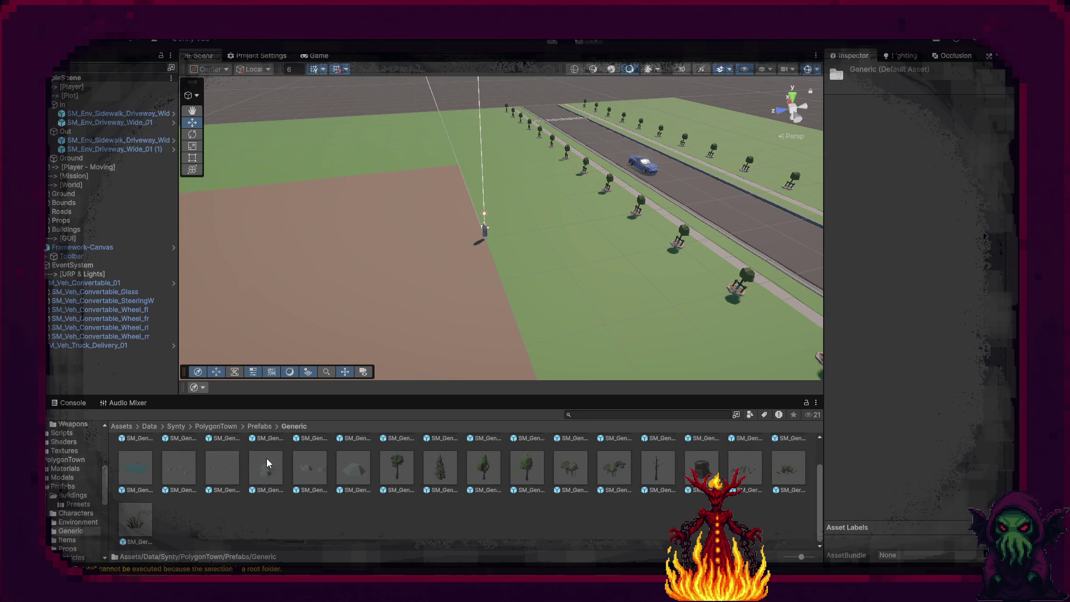
# Navigate from PolygonTown up to Synty and into PolygonGeneric/Prefabs/Building.
pyautogui.click(220, 426)
pyautogui.doubleClick(183, 457)
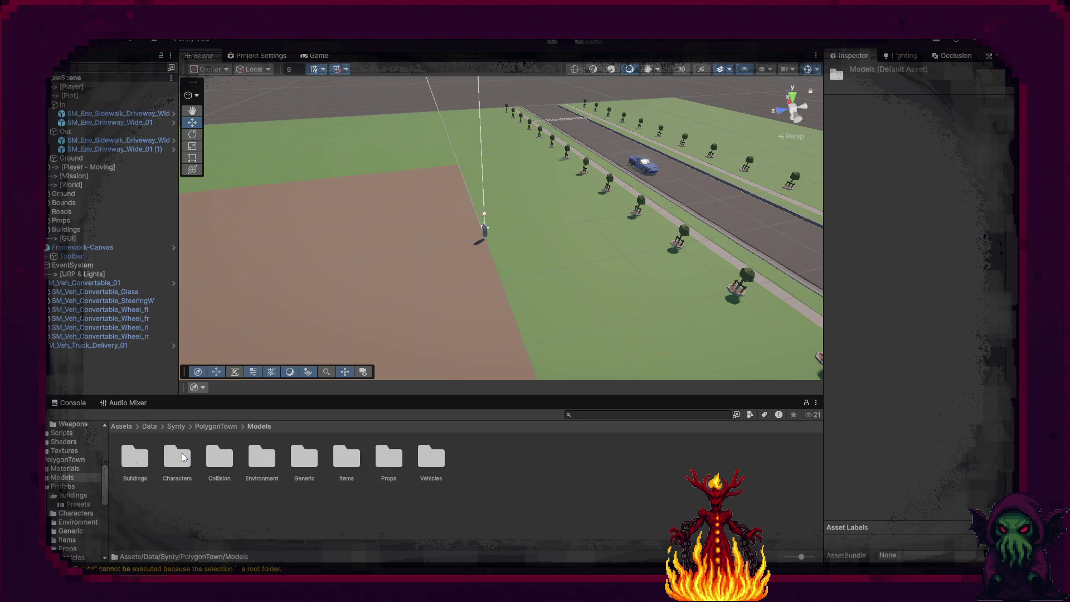
pyautogui.click(210, 426)
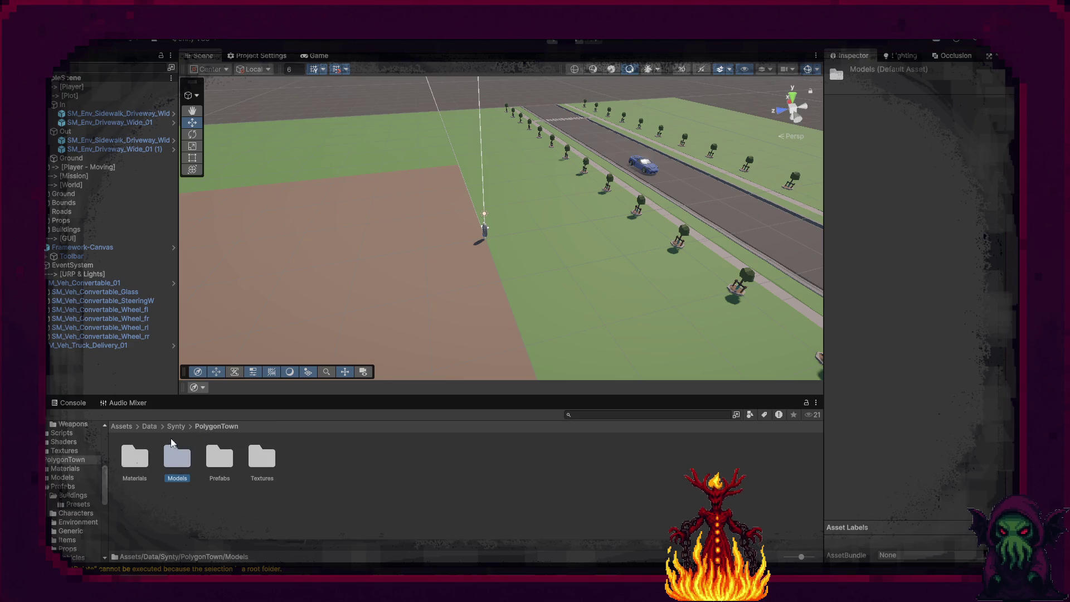
pyautogui.click(176, 426)
pyautogui.doubleClick(136, 457)
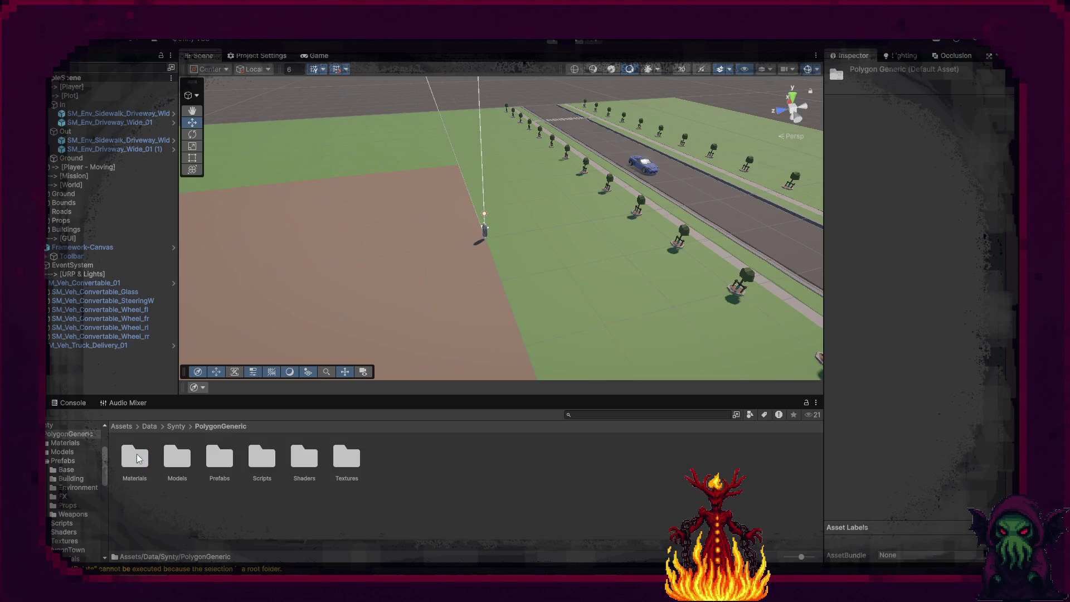
pyautogui.doubleClick(219, 458)
pyautogui.click(187, 462)
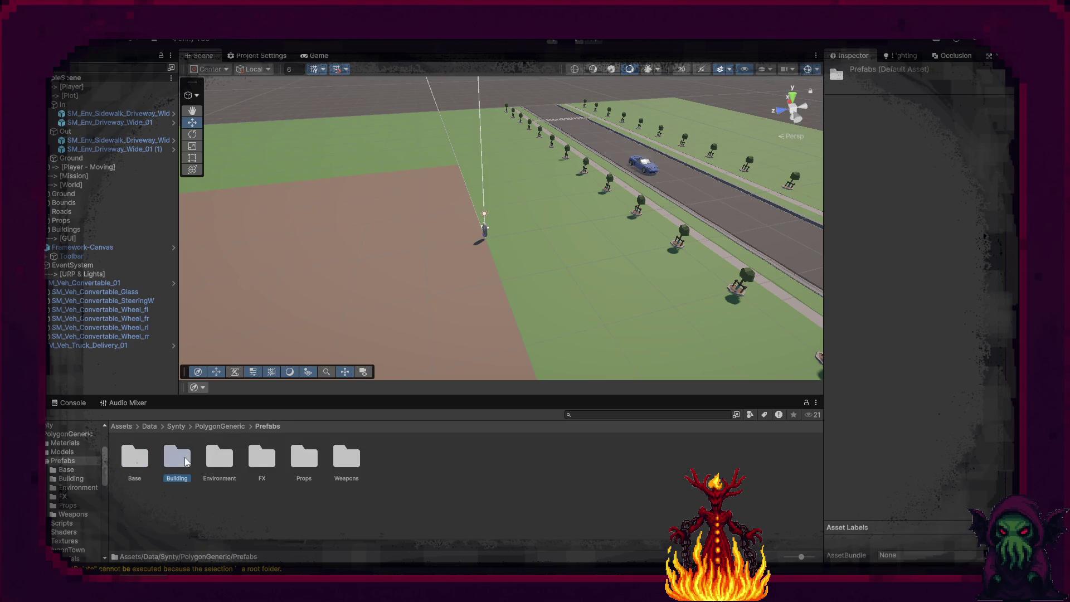
pyautogui.doubleClick(187, 461)
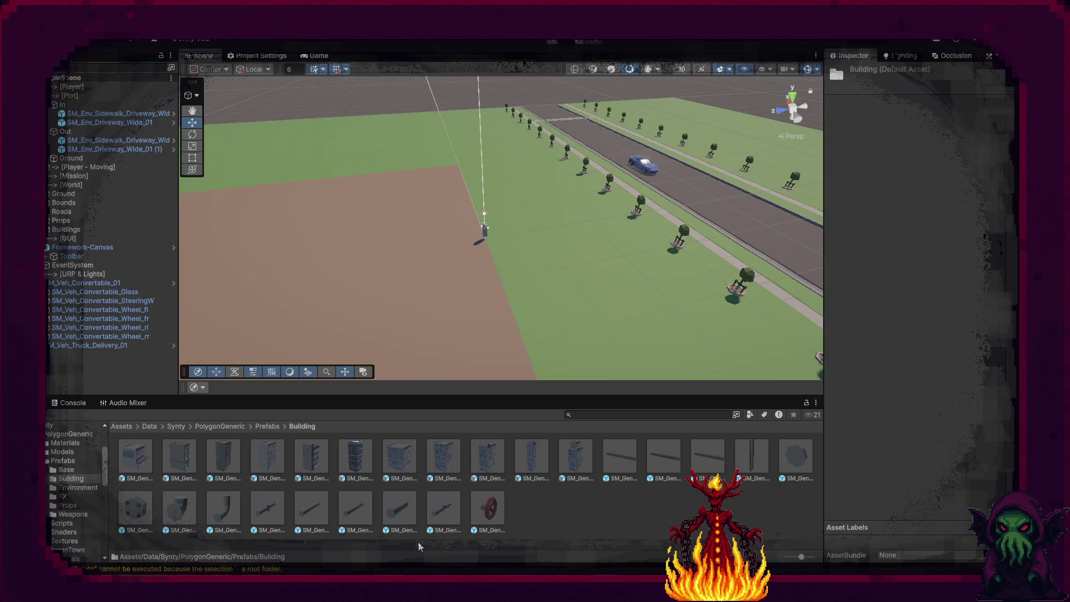
# Place SM_Gen_Bld_Background_04 at X 11, Y 0 and move it into the Buildings group.
pyautogui.moveTo(272, 457)
pyautogui.mouseDown()
pyautogui.moveTo(774, 189)
pyautogui.moveTo(761, 159)
pyautogui.mouseUp()
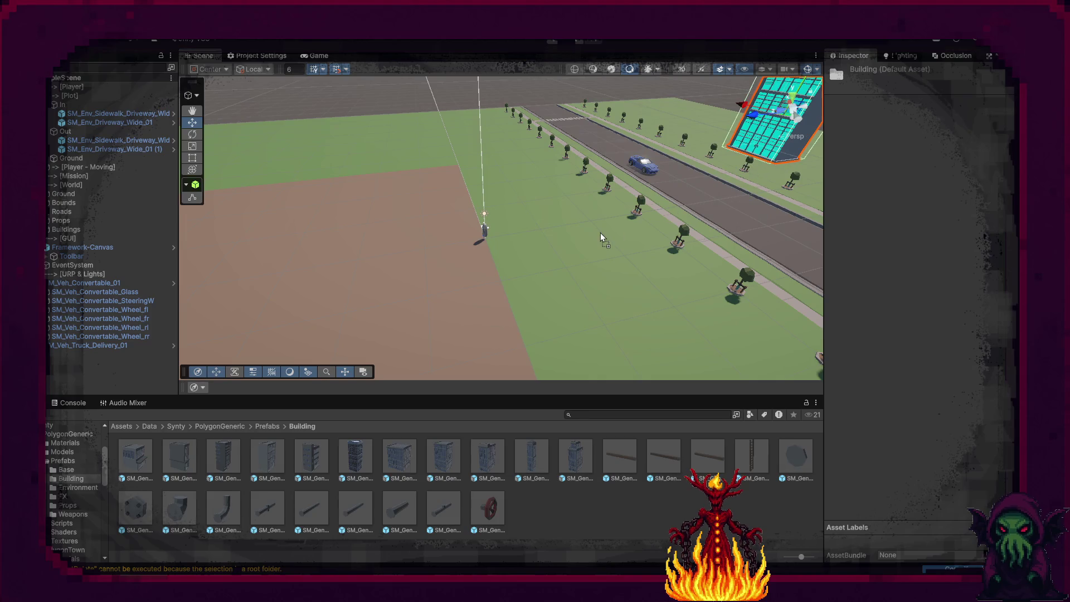
pyautogui.press('f')
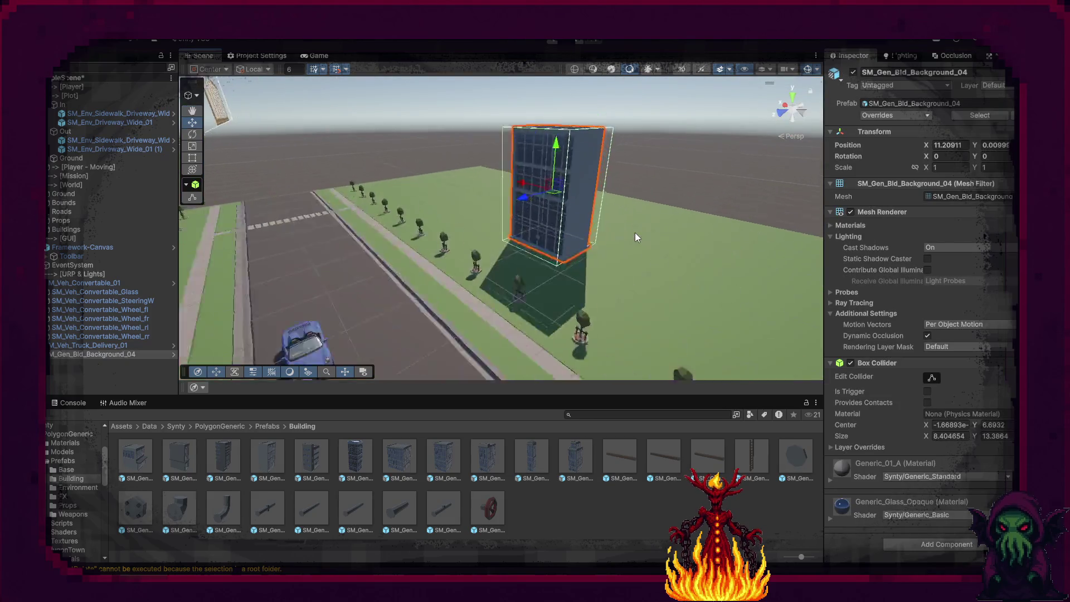
pyautogui.press('w')
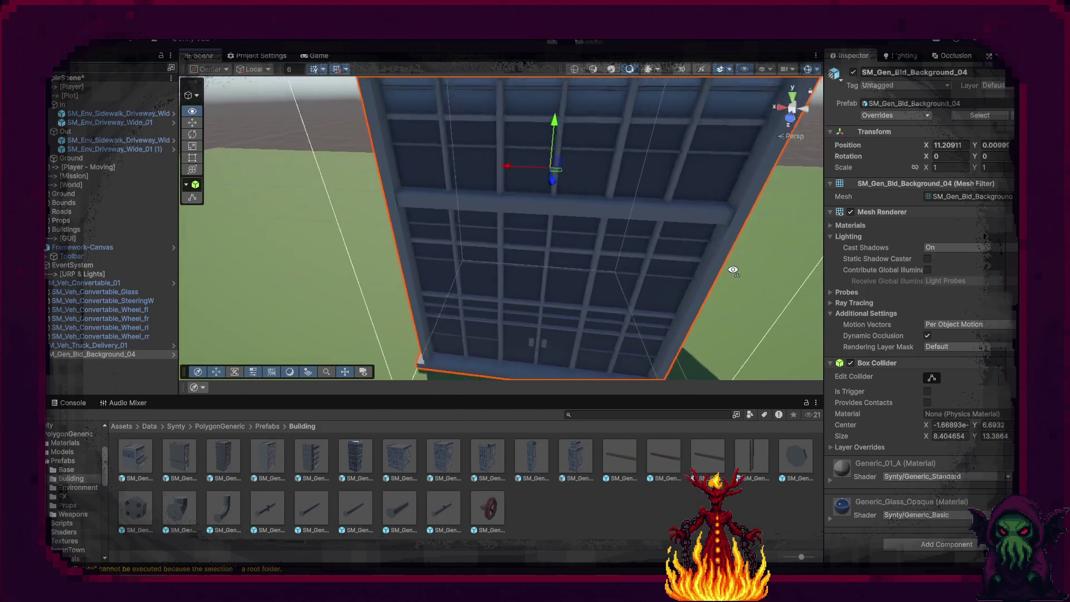
pyautogui.press('s')
pyautogui.click(1002, 145)
pyautogui.write('0')
pyautogui.click(951, 145)
pyautogui.write('11')
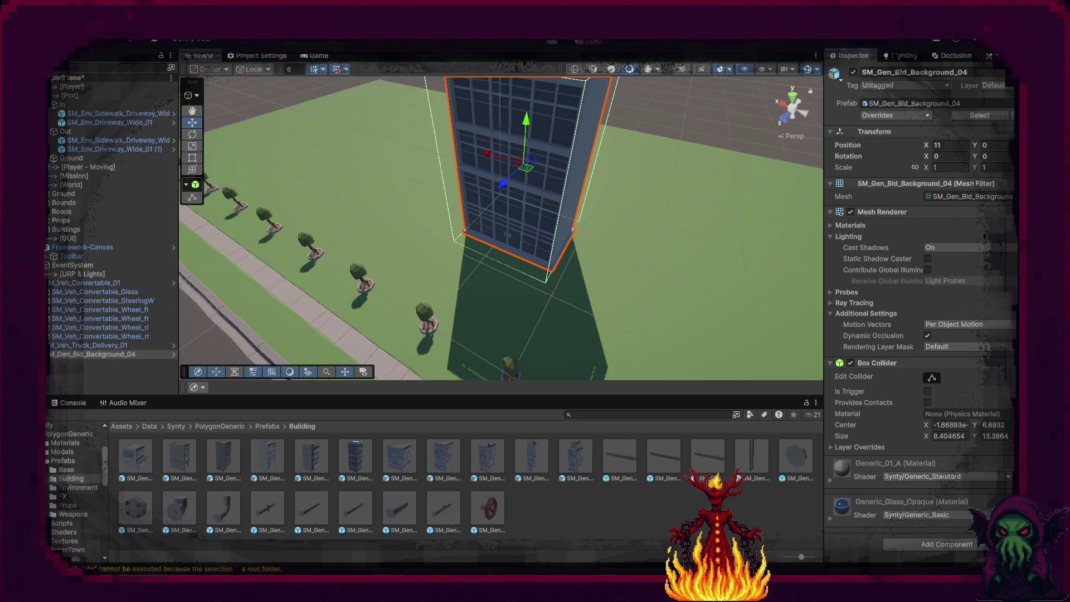
pyautogui.press('Return')
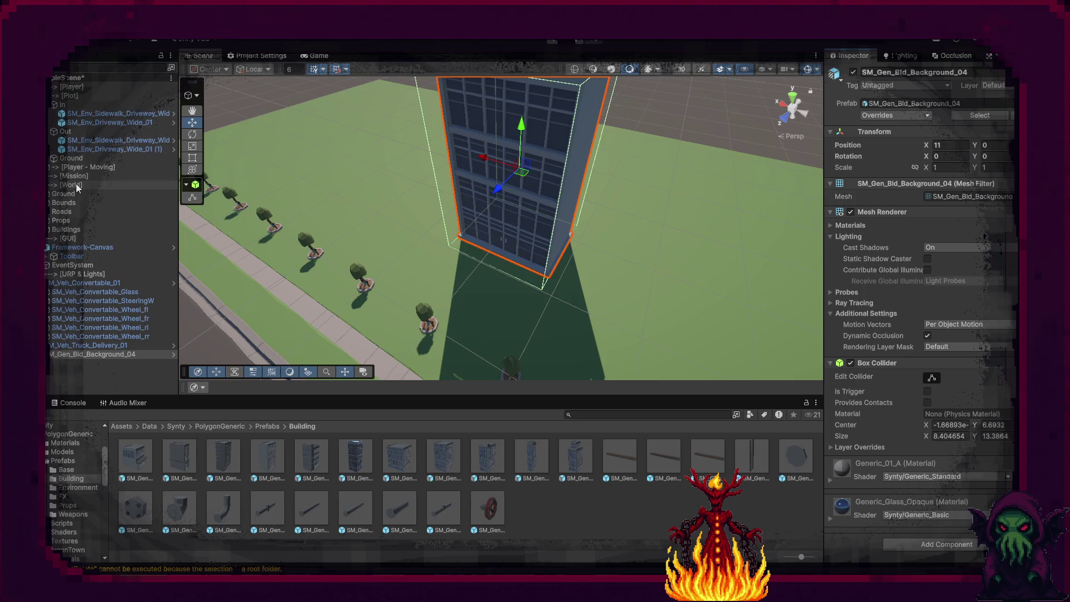
pyautogui.moveTo(81, 353); pyautogui.dragTo(69, 234)
pyautogui.moveTo(609, 171)
pyautogui.mouseDown()
pyautogui.moveTo(645, 186)
pyautogui.moveTo(434, 183)
pyautogui.mouseUp()
# Duplicate the building twice, one copy beside it at X 19 and one across the lot.
pyautogui.hotkey('ctrl', 'd')
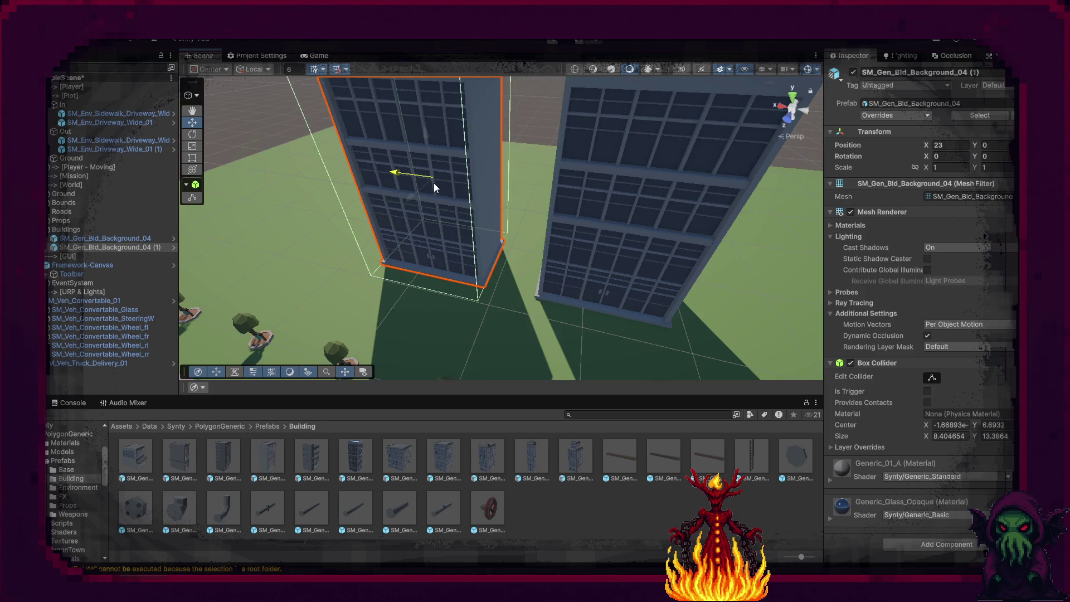
pyautogui.hotkey('ctrl', 'z')
pyautogui.click(302, 71)
pyautogui.moveTo(574, 196)
pyautogui.mouseDown()
pyautogui.moveTo(436, 178)
pyautogui.moveTo(501, 220)
pyautogui.moveTo(576, 219)
pyautogui.mouseUp()
pyautogui.scroll(-10, 575, 219)
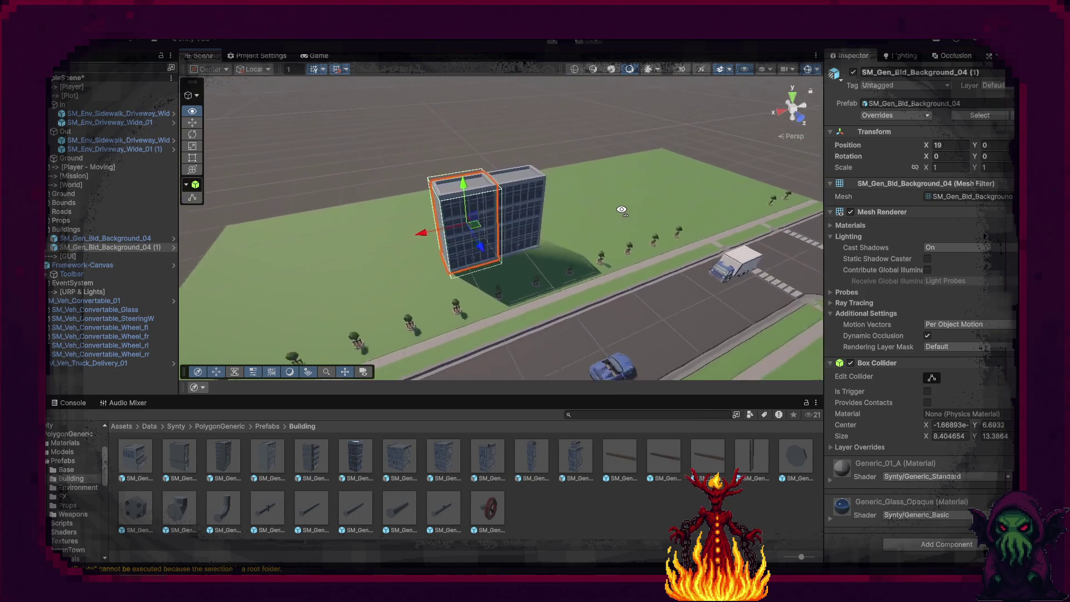
pyautogui.hotkey('ctrl', 'd')
pyautogui.moveTo(429, 241)
pyautogui.mouseDown()
pyautogui.moveTo(617, 214)
pyautogui.moveTo(607, 234)
pyautogui.mouseUp()
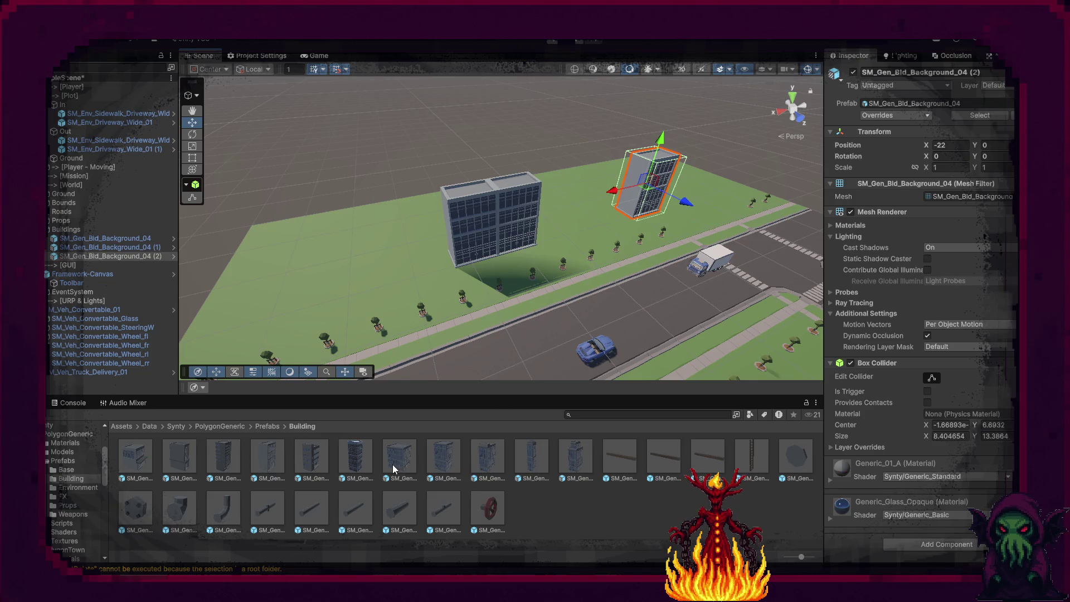
pyautogui.click(305, 467)
pyautogui.moveTo(898, 509)
pyautogui.mouseDown()
pyautogui.moveTo(817, 486)
pyautogui.moveTo(901, 491)
pyautogui.moveTo(818, 489)
pyautogui.moveTo(858, 500)
pyautogui.mouseUp()
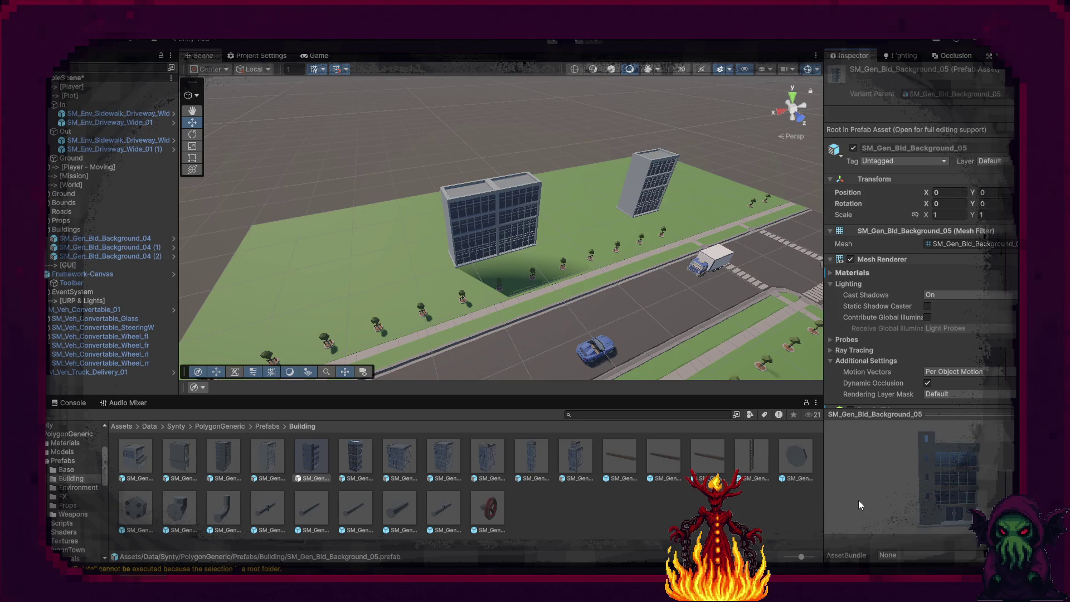
pyautogui.moveTo(321, 464); pyautogui.dragTo(428, 267)
pyautogui.press('f')
pyautogui.moveTo(543, 238); pyautogui.dragTo(620, 246)
pyautogui.click(613, 250)
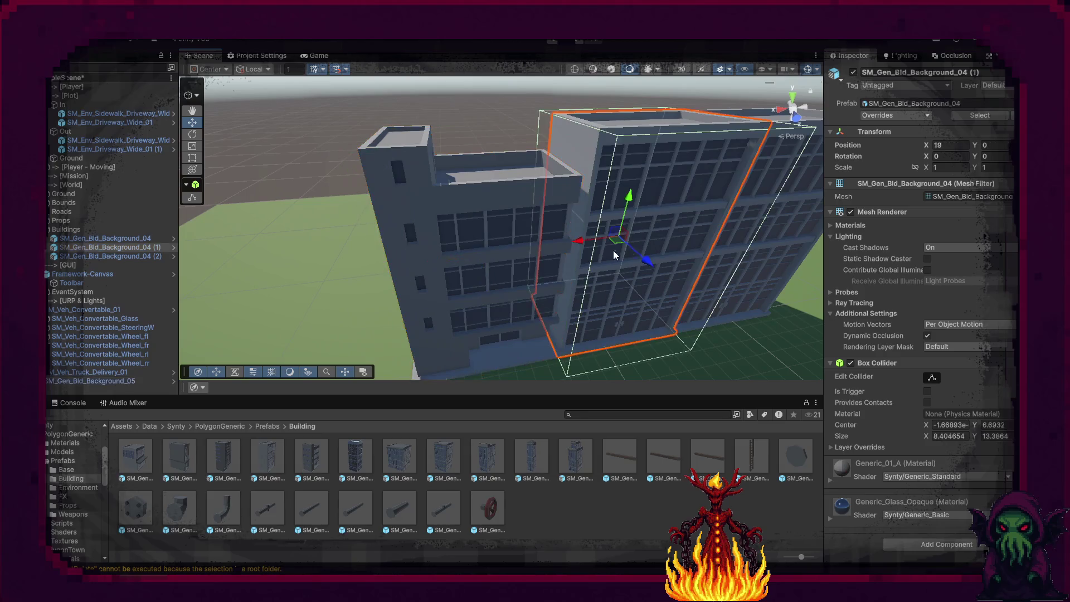
pyautogui.click(472, 256)
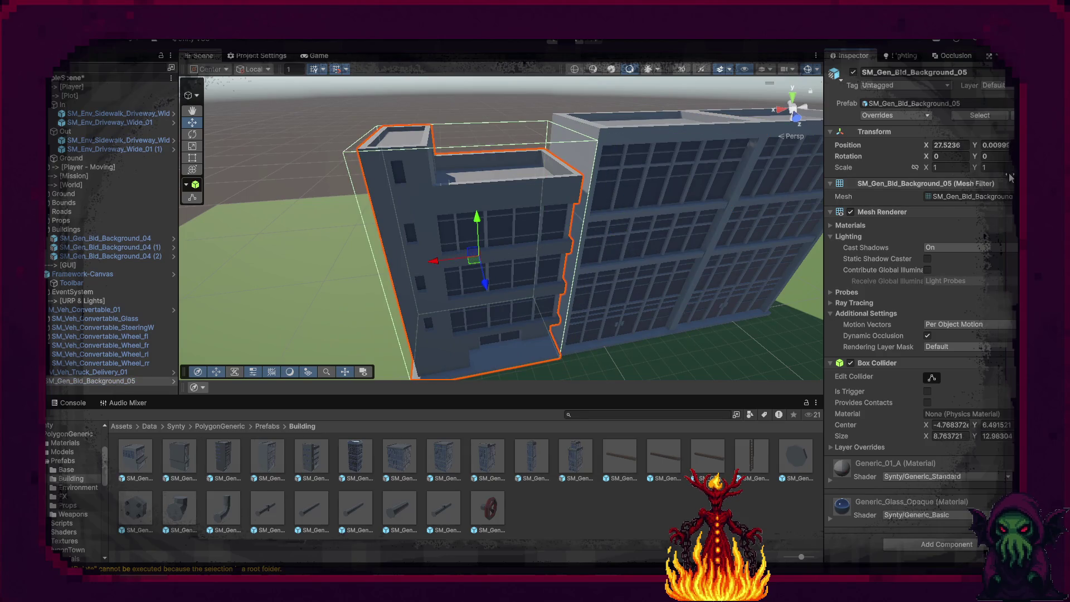
pyautogui.press('h')
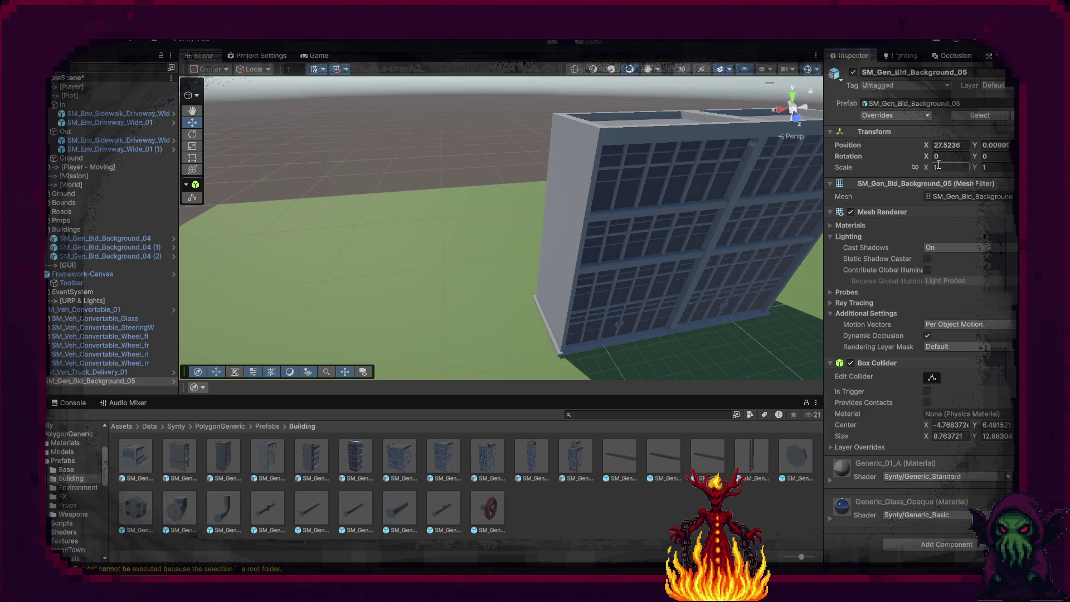
pyautogui.press('Return')
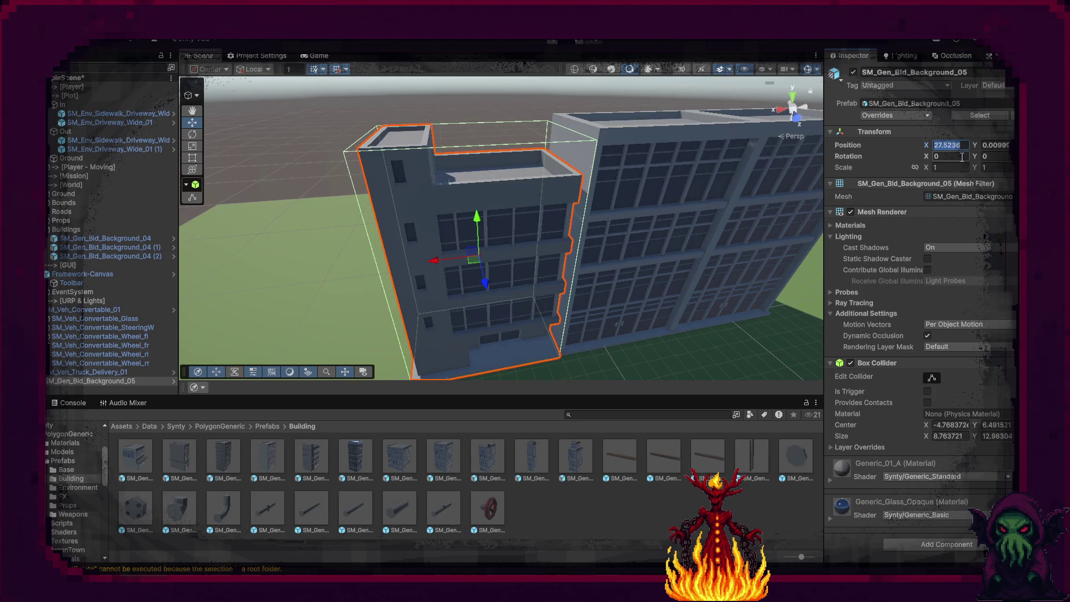
pyautogui.write('27')
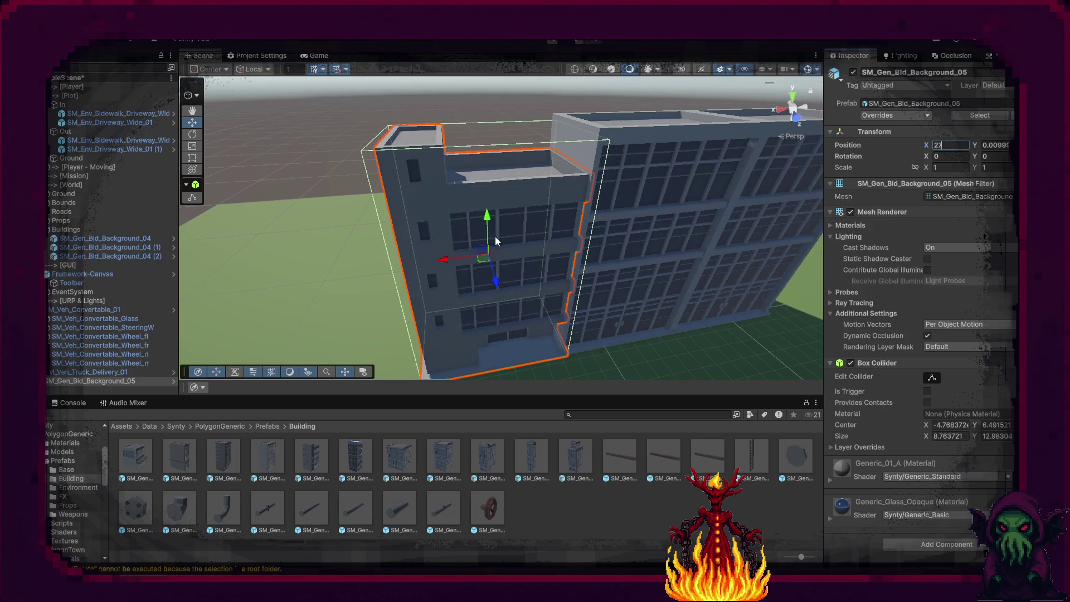
pyautogui.moveTo(446, 262); pyautogui.dragTo(432, 263)
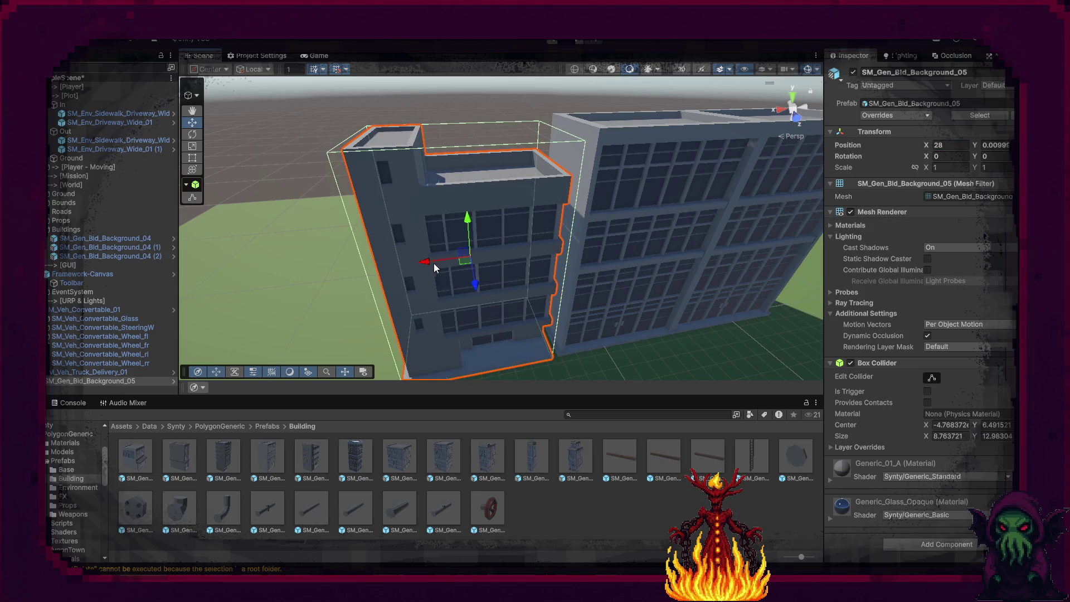
pyautogui.moveTo(617, 282)
pyautogui.mouseDown()
pyautogui.moveTo(617, 271)
pyautogui.moveTo(911, 282)
pyautogui.moveTo(567, 279)
pyautogui.mouseUp()
pyautogui.press('e')
pyautogui.moveTo(432, 300); pyautogui.dragTo(300, 339)
pyautogui.press('w')
pyautogui.moveTo(412, 290)
pyautogui.mouseDown()
pyautogui.moveTo(453, 269)
pyautogui.moveTo(466, 300)
pyautogui.mouseUp()
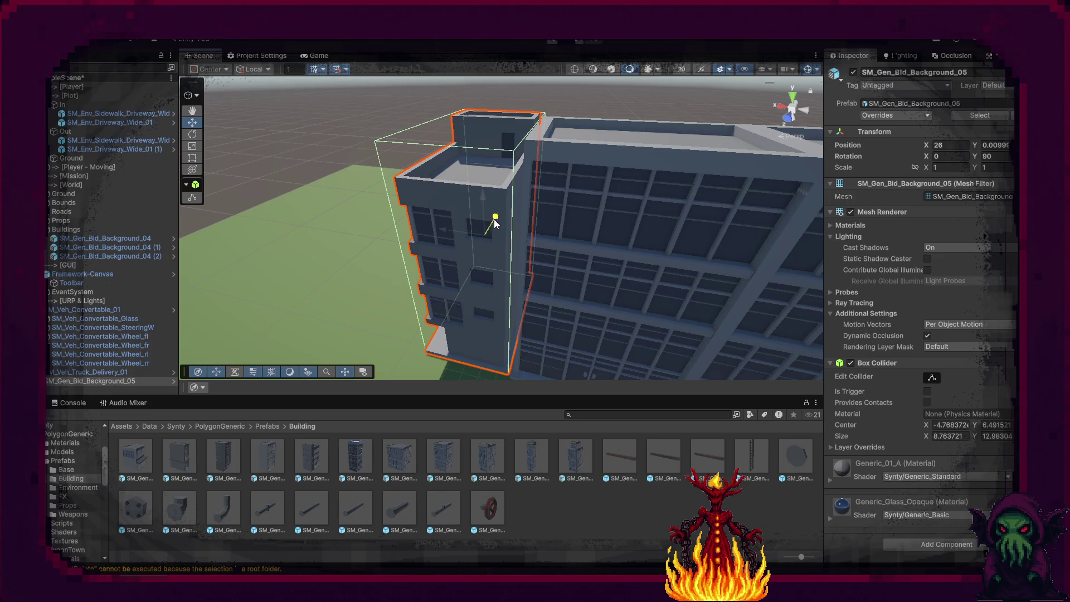
pyautogui.click(539, 88)
pyautogui.moveTo(538, 89)
pyautogui.mouseDown()
pyautogui.moveTo(520, 240)
pyautogui.moveTo(581, 232)
pyautogui.moveTo(496, 229)
pyautogui.mouseUp()
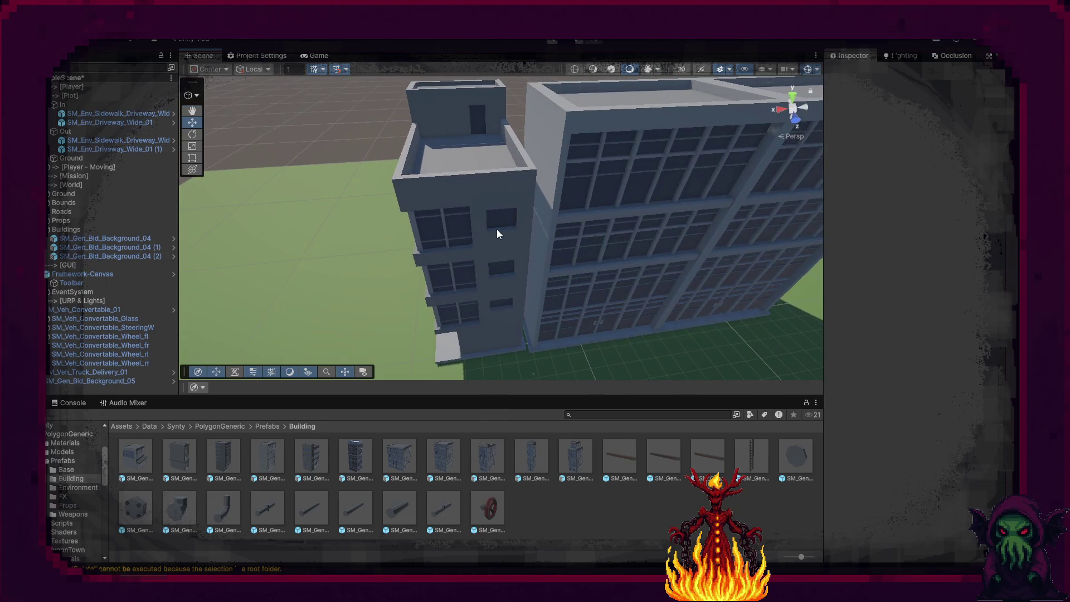
pyautogui.click(495, 228)
pyautogui.press('Delete')
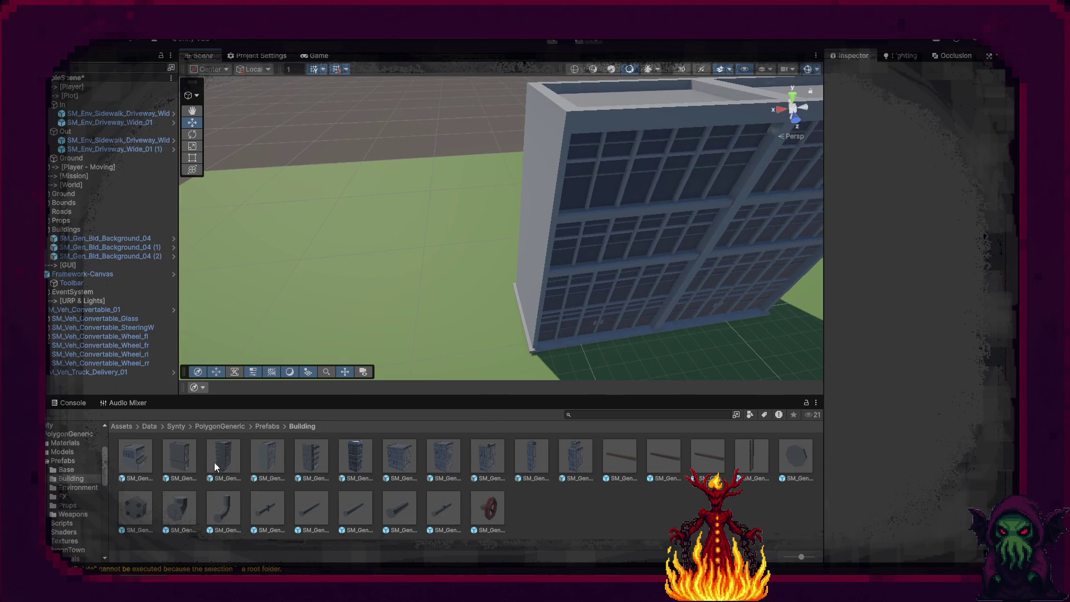
# Place SM_Gen_Bld_Background_02 in the Scene and set its X position to 25.51.
pyautogui.moveTo(180, 464)
pyautogui.mouseDown()
pyautogui.moveTo(354, 296)
pyautogui.moveTo(480, 300)
pyautogui.mouseUp()
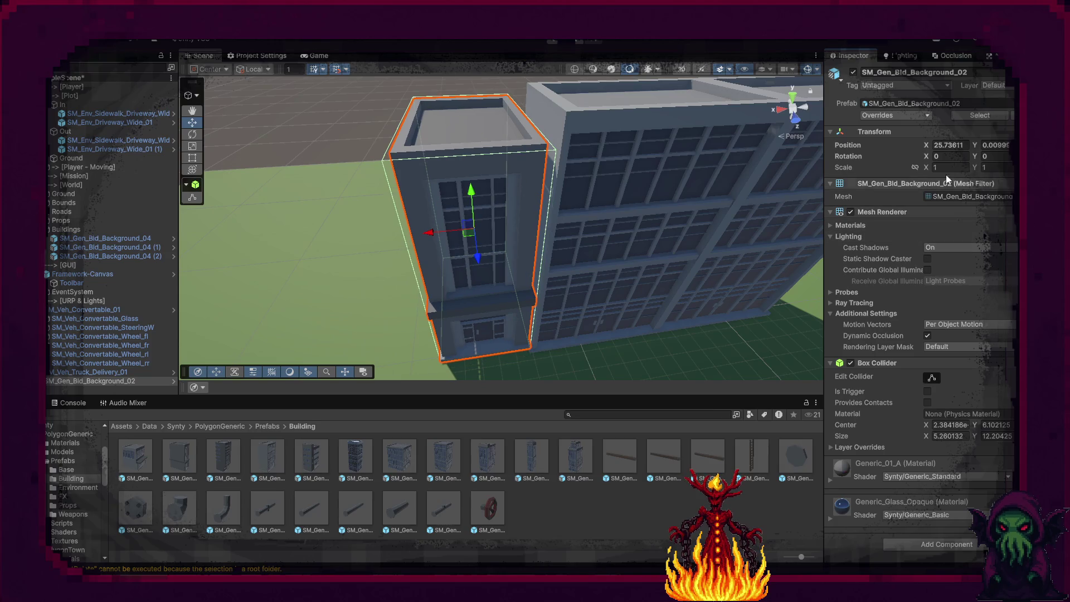
pyautogui.click(943, 146)
pyautogui.write('26')
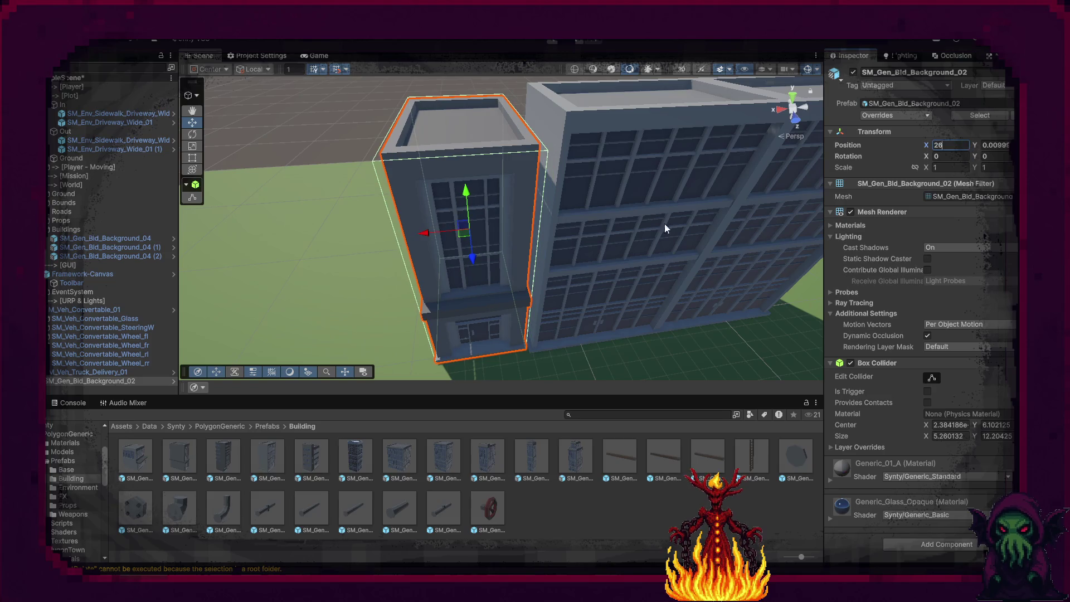
pyautogui.moveTo(502, 167)
pyautogui.mouseDown()
pyautogui.moveTo(567, 205)
pyautogui.moveTo(447, 177)
pyautogui.mouseUp()
pyautogui.click(447, 178)
pyautogui.moveTo(446, 233); pyautogui.dragTo(443, 245)
pyautogui.click(558, 269)
pyautogui.click(489, 251)
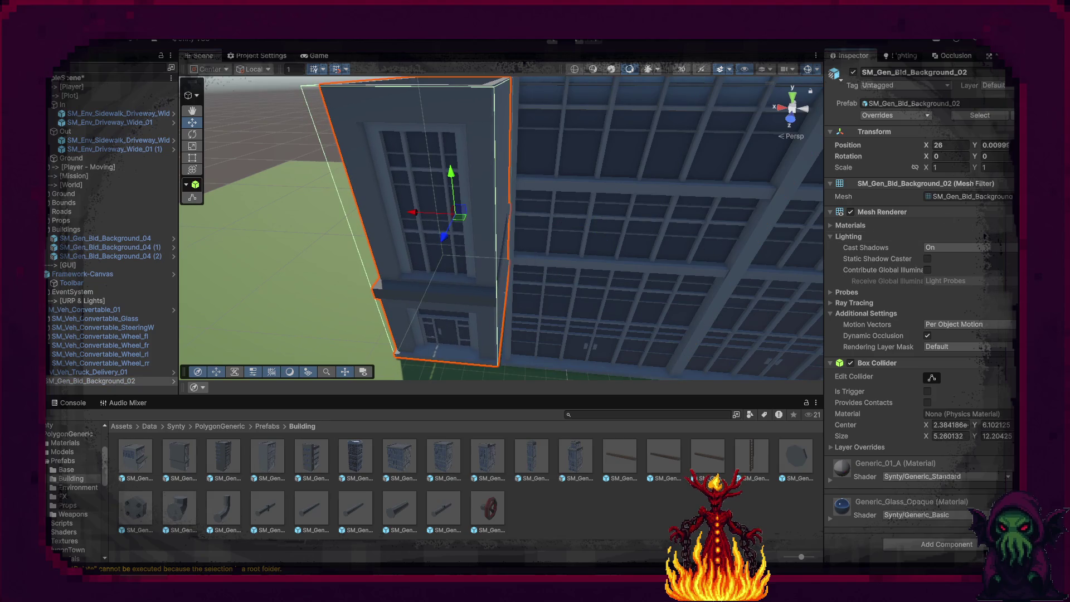
# Set the Background_02 building's Y position to 0 and slide it flush against the office pair.
pyautogui.scroll(2, 378, 231)
pyautogui.click(998, 146)
pyautogui.write('0')
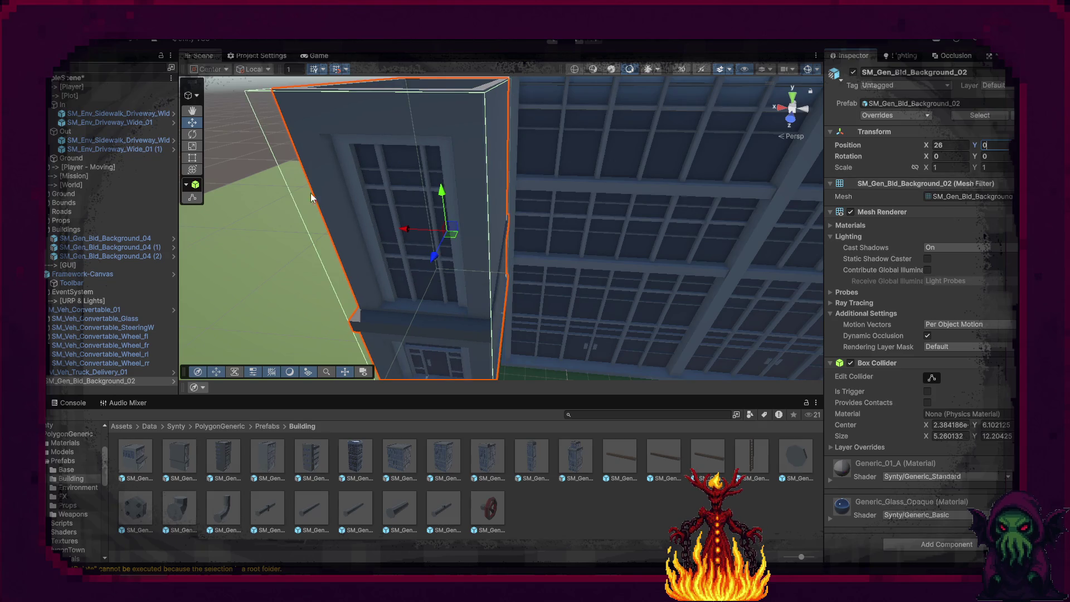
pyautogui.click(239, 143)
pyautogui.click(360, 212)
pyautogui.moveTo(585, 192)
pyautogui.mouseDown()
pyautogui.moveTo(532, 195)
pyautogui.moveTo(390, 243)
pyautogui.moveTo(425, 323)
pyautogui.moveTo(376, 331)
pyautogui.moveTo(384, 323)
pyautogui.mouseUp()
pyautogui.moveTo(499, 202); pyautogui.dragTo(515, 196)
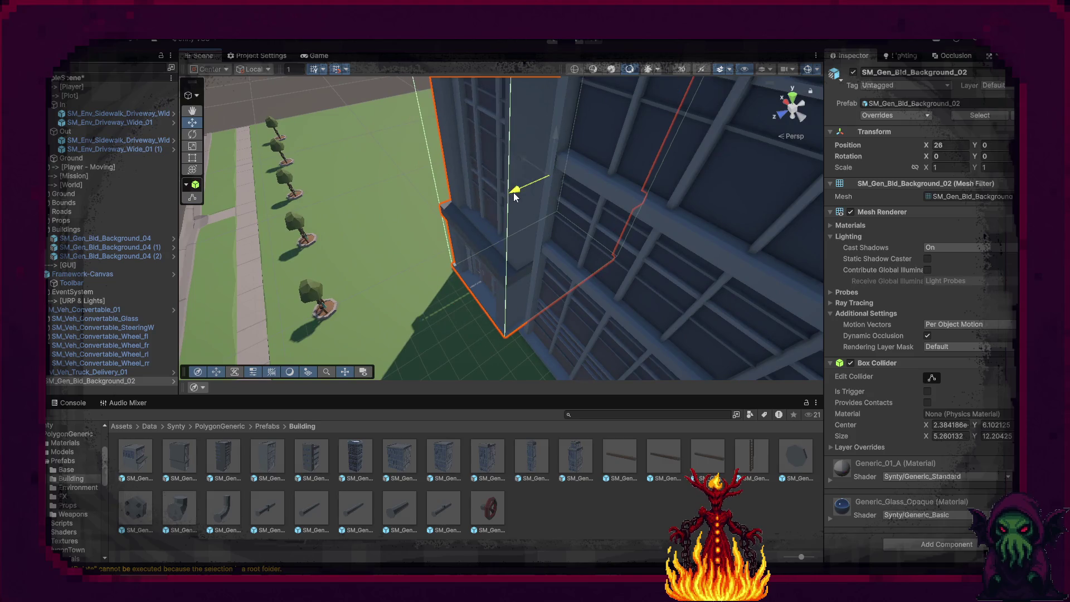
# Frame Background_02 to check where it meets the Background_04 office block.
pyautogui.click(346, 94)
pyautogui.moveTo(394, 186)
pyautogui.mouseDown()
pyautogui.moveTo(507, 191)
pyautogui.moveTo(497, 199)
pyautogui.moveTo(456, 183)
pyautogui.moveTo(632, 249)
pyautogui.moveTo(554, 215)
pyautogui.moveTo(489, 243)
pyautogui.moveTo(510, 224)
pyautogui.moveTo(441, 246)
pyautogui.moveTo(475, 253)
pyautogui.mouseUp()
pyautogui.click(497, 200)
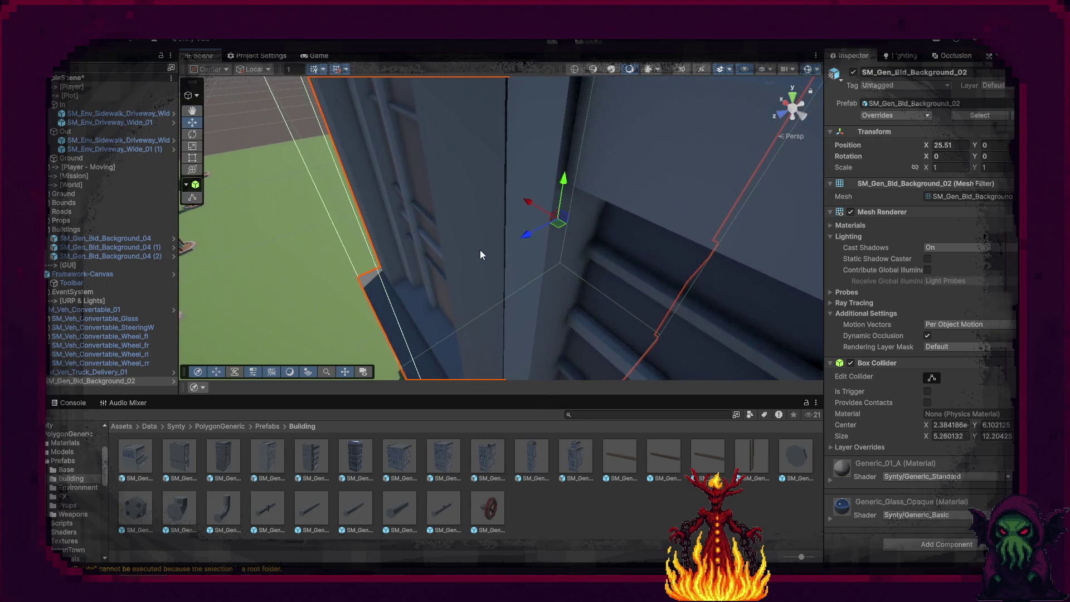
pyautogui.scroll(2, 529, 240)
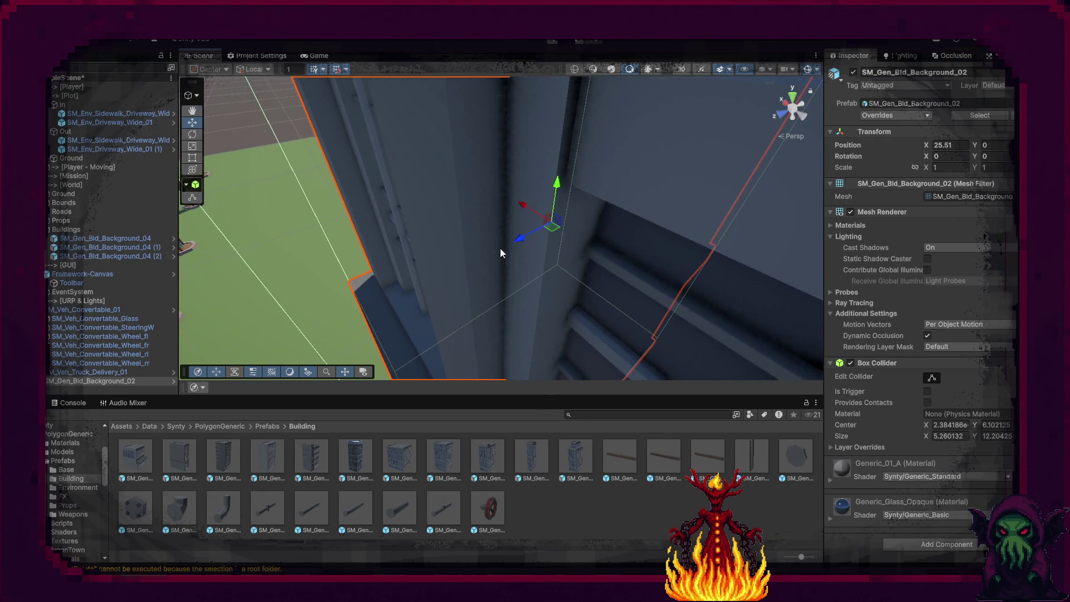
pyautogui.moveTo(535, 234); pyautogui.dragTo(612, 269)
pyautogui.press('f')
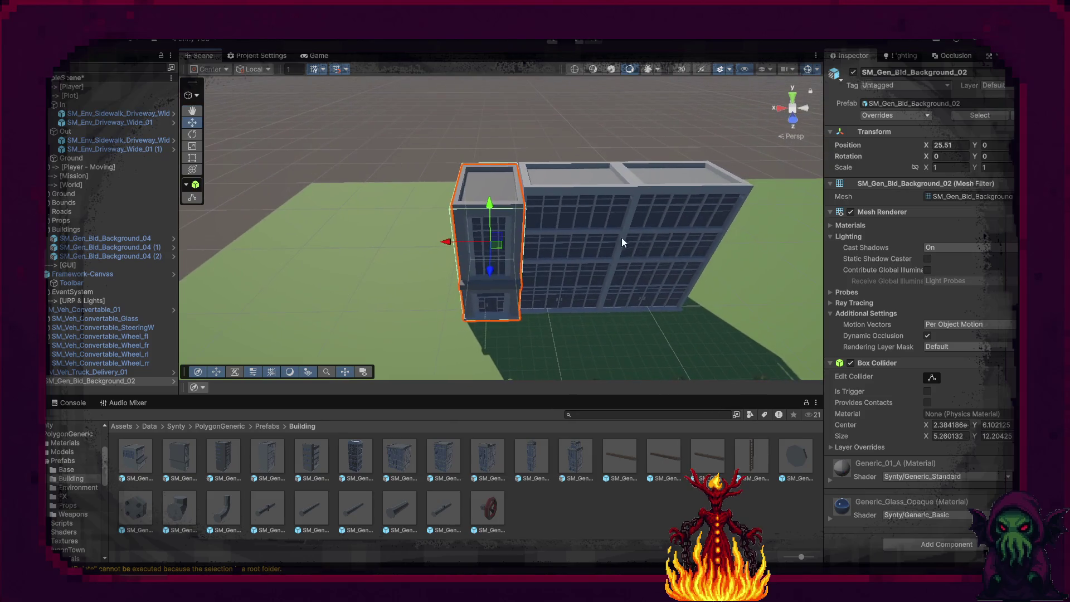
pyautogui.click(661, 181)
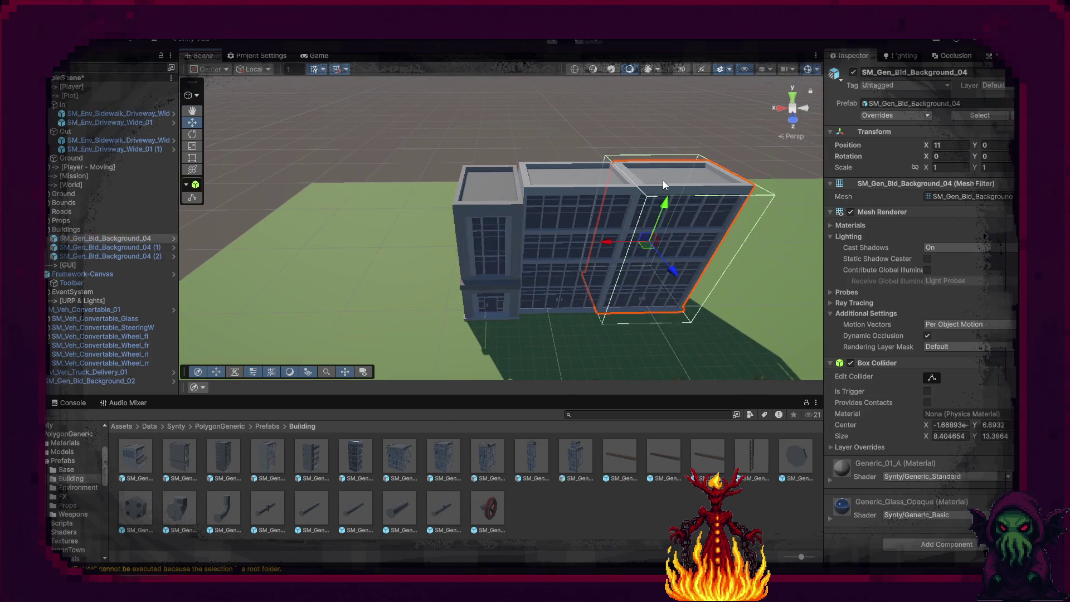
# Duplicate the large office building and move the copy along X to 32.
pyautogui.hotkey('ctrl', 'd')
pyautogui.moveTo(605, 242); pyautogui.dragTo(373, 241)
pyautogui.scroll(5, 524, 247)
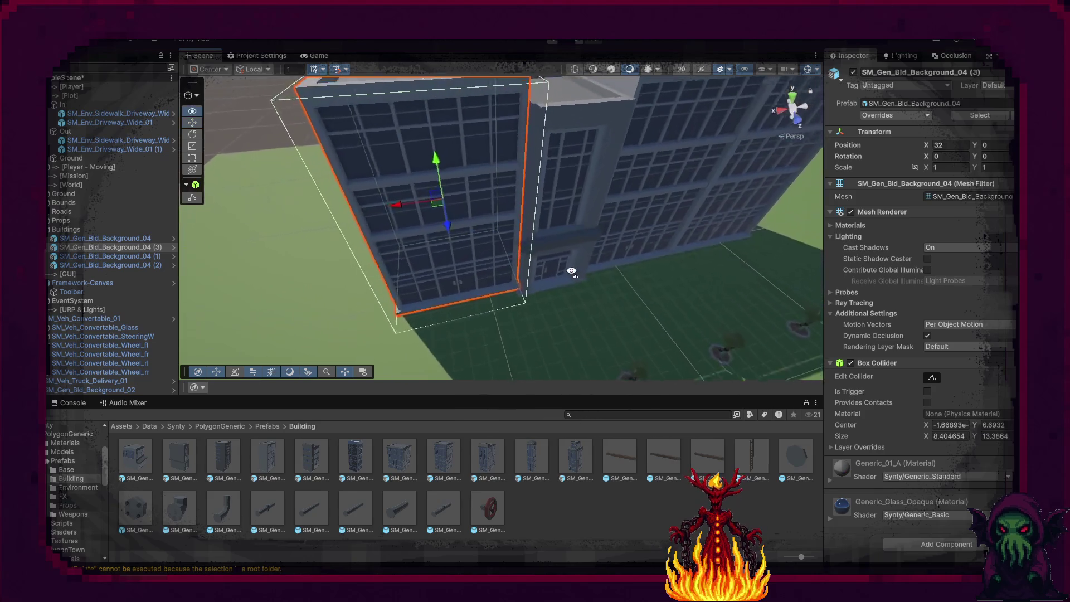
pyautogui.scroll(-5, 546, 264)
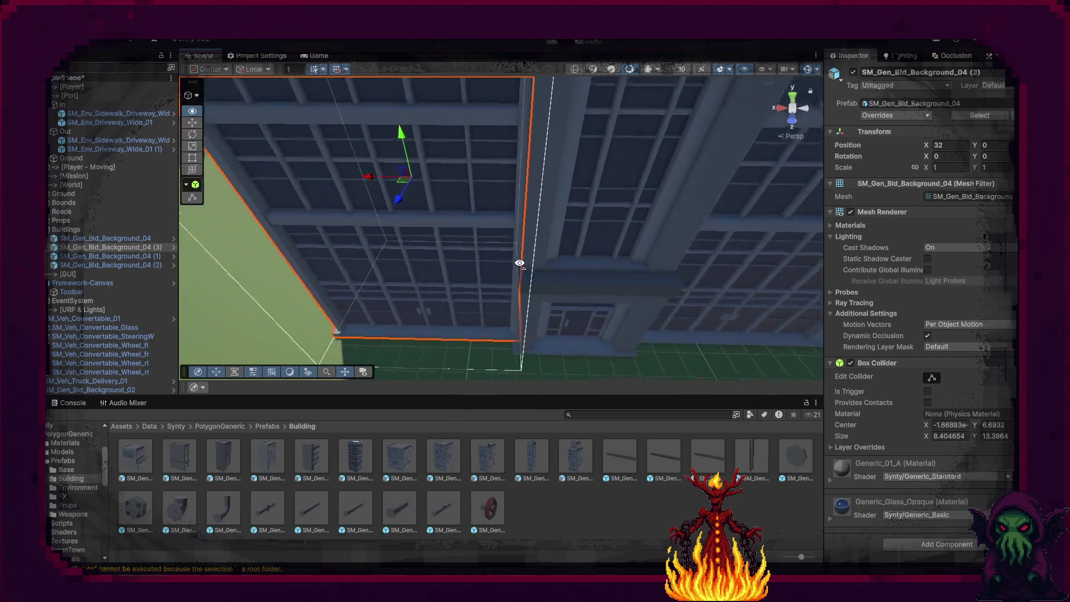
pyautogui.scroll(-5, 518, 261)
pyautogui.moveTo(518, 260)
pyautogui.mouseDown()
pyautogui.moveTo(593, 261)
pyautogui.moveTo(562, 257)
pyautogui.mouseUp()
pyautogui.scroll(10, 526, 246)
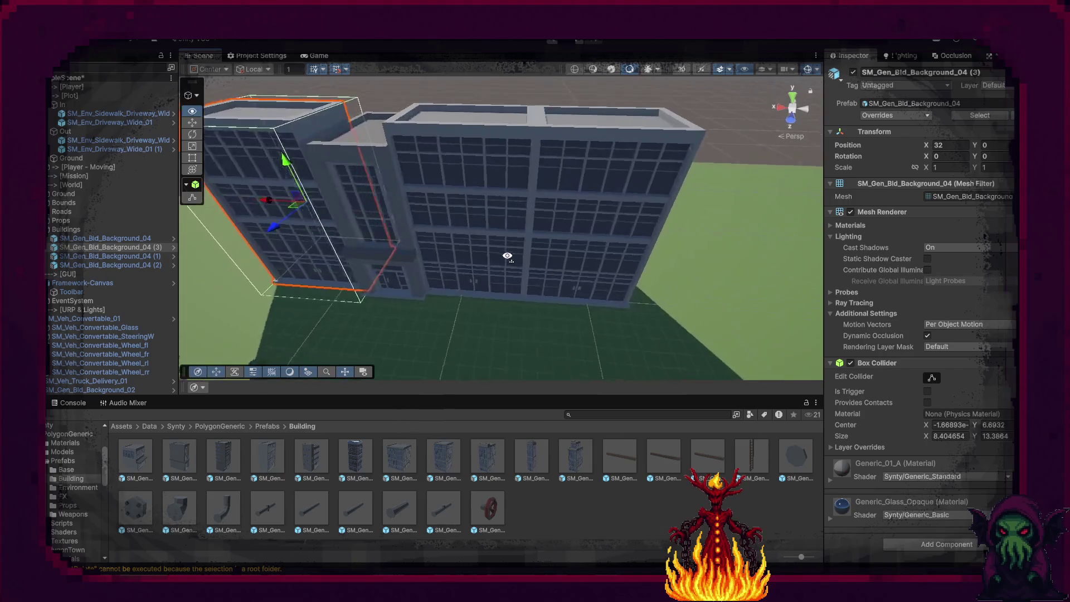
pyautogui.moveTo(491, 258)
pyautogui.mouseDown()
pyautogui.moveTo(442, 282)
pyautogui.moveTo(450, 255)
pyautogui.moveTo(460, 263)
pyautogui.mouseUp()
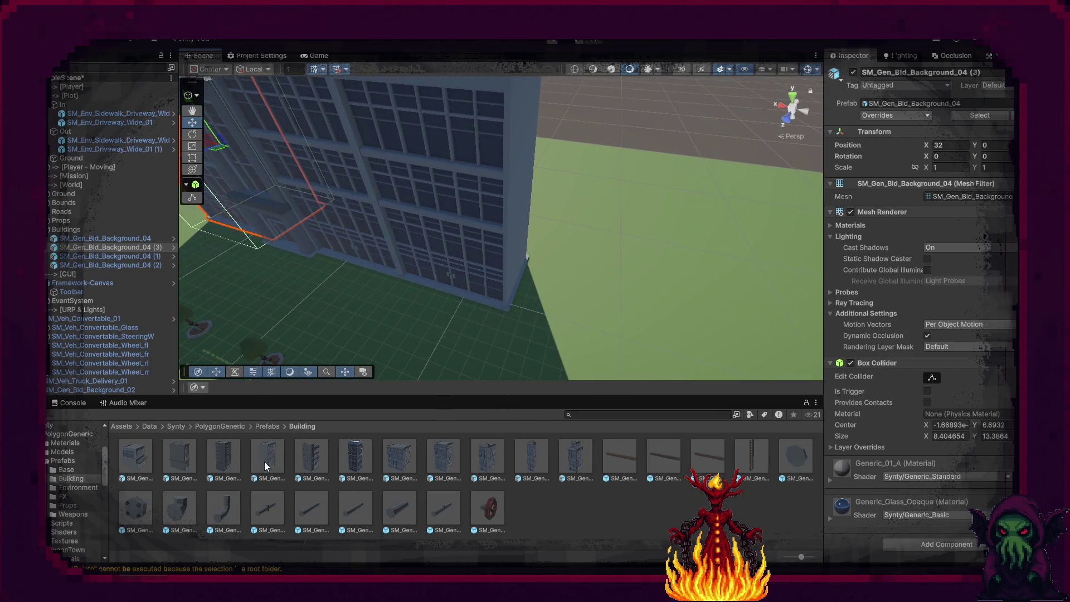
# Add SM_Gen_Bld_Background_05 turned -90 degrees on Y with Position Y set to 0.
pyautogui.moveTo(345, 408)
pyautogui.mouseDown()
pyautogui.moveTo(540, 277)
pyautogui.moveTo(582, 300)
pyautogui.mouseUp()
pyautogui.press('e')
pyautogui.moveTo(640, 246)
pyautogui.mouseDown()
pyautogui.moveTo(664, 291)
pyautogui.moveTo(698, 300)
pyautogui.mouseUp()
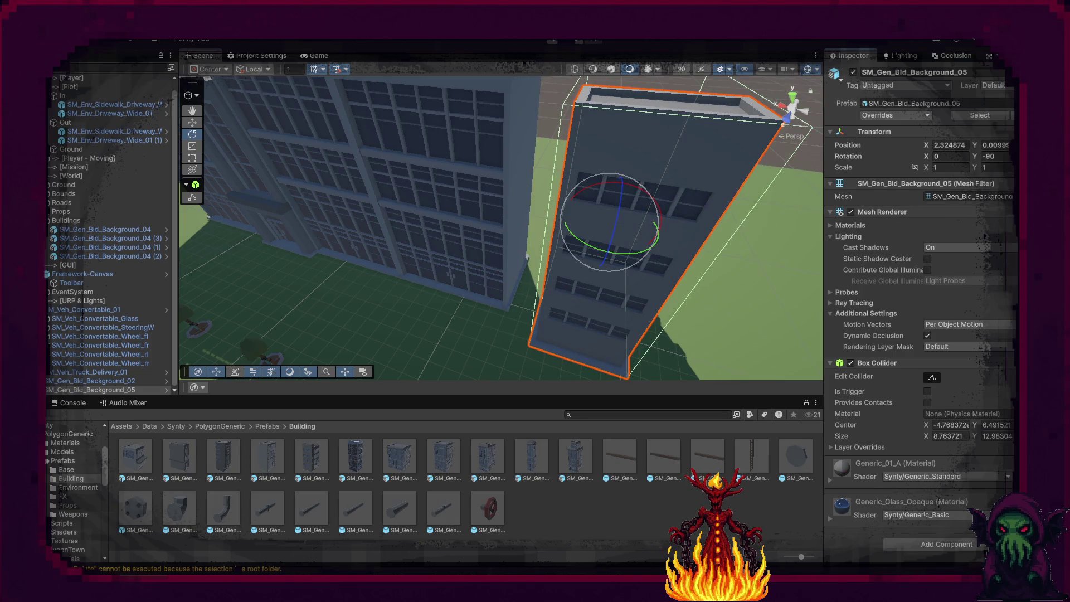
pyautogui.click(995, 145)
pyautogui.write('0')
pyautogui.write('2')
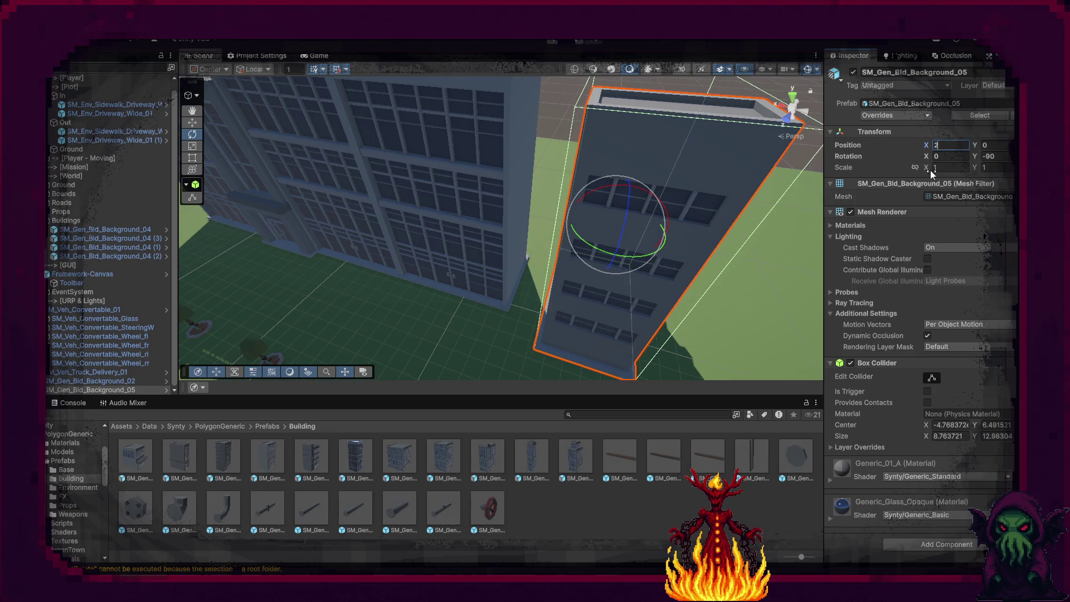
pyautogui.write('w')
# Slide the Background_05 building along X to 4.65 against the office row's end.
pyautogui.moveTo(615, 239)
pyautogui.mouseDown()
pyautogui.moveTo(576, 208)
pyautogui.moveTo(603, 204)
pyautogui.mouseUp()
pyautogui.moveTo(611, 216)
pyautogui.mouseDown()
pyautogui.moveTo(640, 218)
pyautogui.moveTo(635, 198)
pyautogui.moveTo(624, 199)
pyautogui.mouseUp()
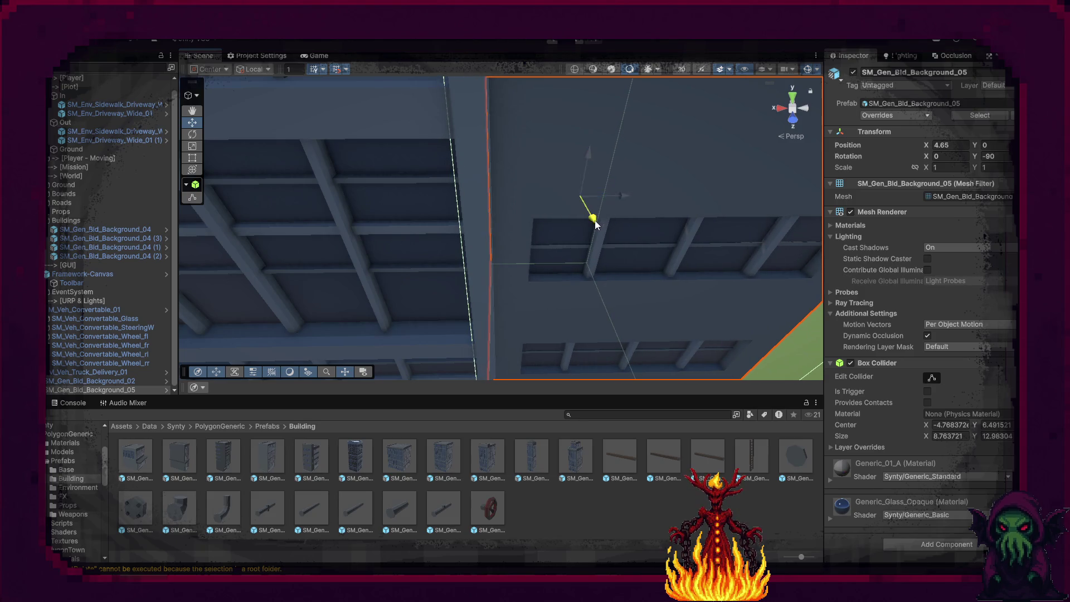
pyautogui.scroll(2, 595, 224)
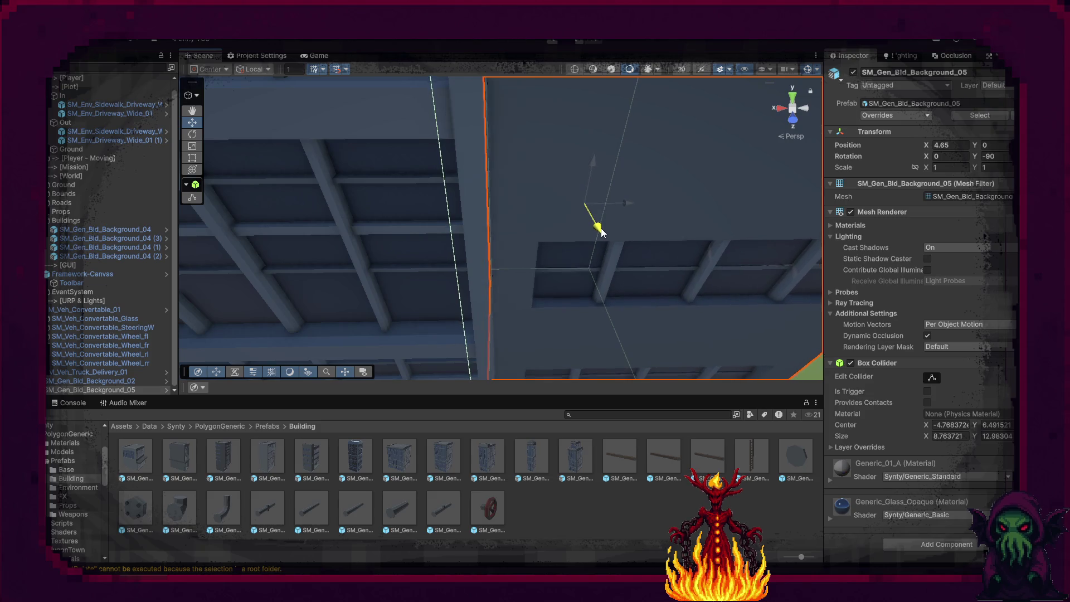
pyautogui.scroll(-5, 597, 227)
pyautogui.moveTo(546, 240)
pyautogui.mouseDown()
pyautogui.moveTo(637, 175)
pyautogui.moveTo(622, 198)
pyautogui.moveTo(644, 240)
pyautogui.mouseUp()
pyautogui.scroll(-5, 644, 240)
pyautogui.scroll(5, 657, 240)
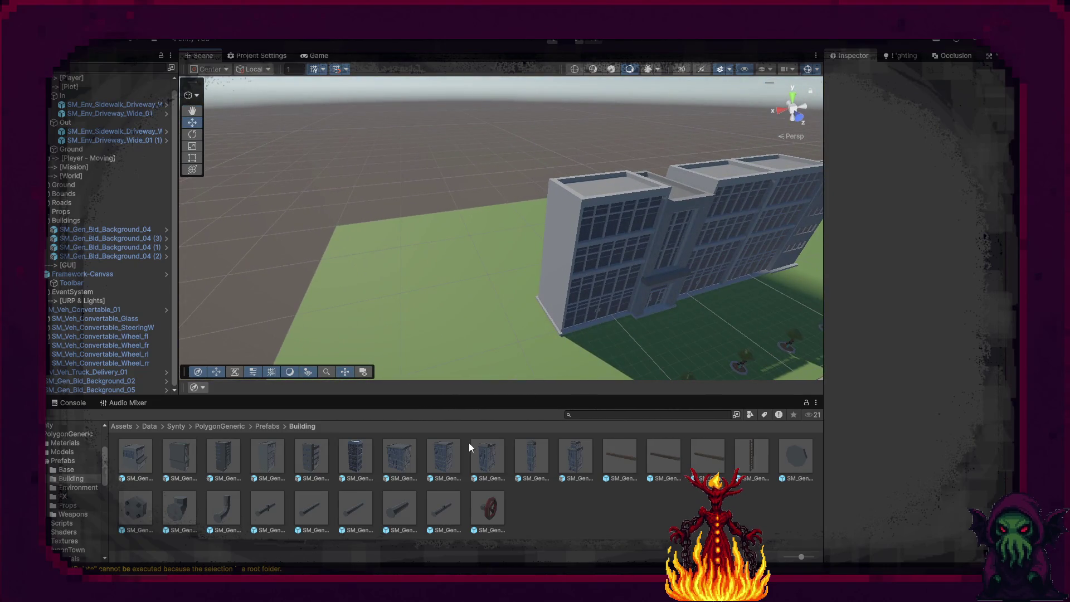
# Add Background_06, Background_10 and two Background_11 towers behind the office row.
pyautogui.moveTo(382, 466)
pyautogui.mouseDown()
pyautogui.moveTo(440, 345)
pyautogui.moveTo(537, 250)
pyautogui.moveTo(501, 283)
pyautogui.moveTo(333, 272)
pyautogui.moveTo(356, 214)
pyautogui.moveTo(457, 241)
pyautogui.moveTo(440, 204)
pyautogui.mouseUp()
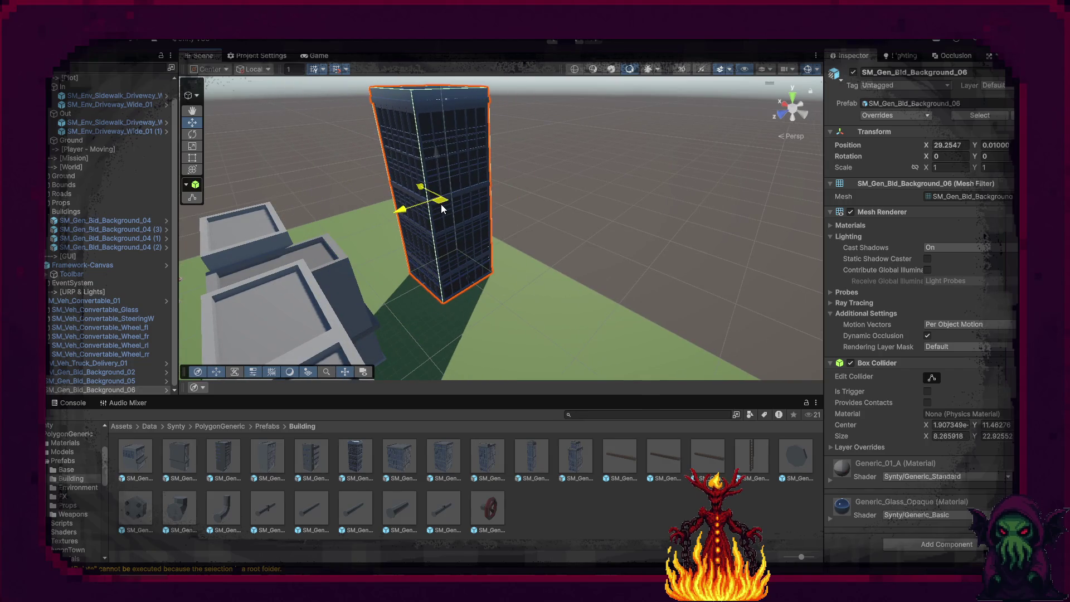
pyautogui.moveTo(535, 456)
pyautogui.mouseDown()
pyautogui.moveTo(543, 286)
pyautogui.moveTo(527, 281)
pyautogui.mouseUp()
pyautogui.moveTo(578, 461)
pyautogui.mouseDown()
pyautogui.moveTo(469, 336)
pyautogui.moveTo(463, 344)
pyautogui.moveTo(592, 341)
pyautogui.mouseUp()
pyautogui.moveTo(574, 474)
pyautogui.mouseDown()
pyautogui.moveTo(569, 262)
pyautogui.moveTo(570, 271)
pyautogui.mouseUp()
pyautogui.moveTo(570, 272)
pyautogui.mouseDown()
pyautogui.moveTo(342, 343)
pyautogui.moveTo(303, 346)
pyautogui.moveTo(309, 323)
pyautogui.moveTo(215, 346)
pyautogui.moveTo(617, 326)
pyautogui.moveTo(407, 275)
pyautogui.mouseUp()
# Rotate and move a tower into position, then add a second Background_06 and another tower.
pyautogui.press('e')
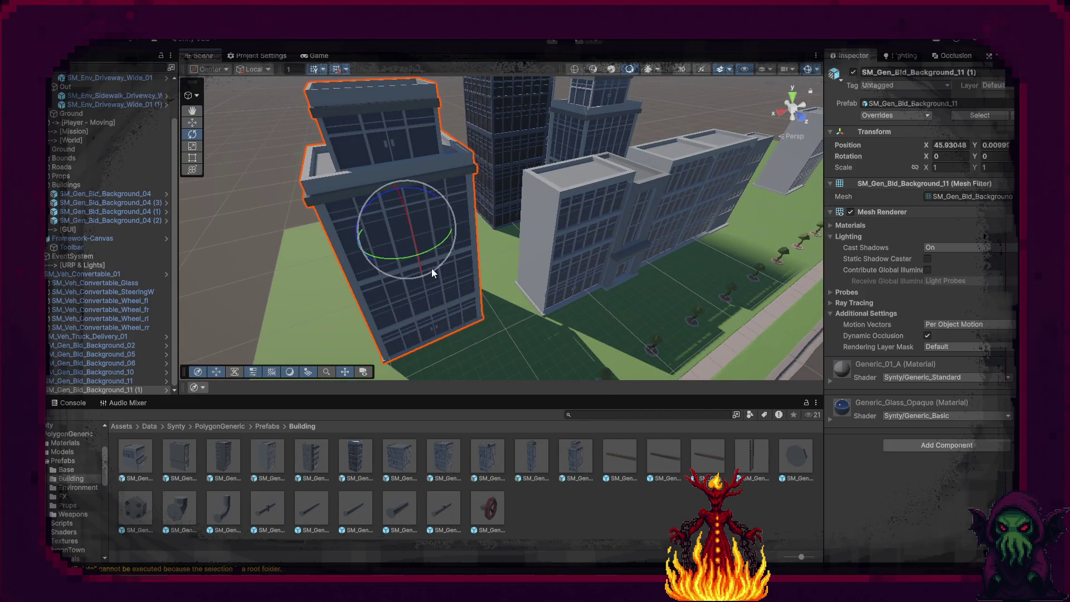
pyautogui.moveTo(578, 279)
pyautogui.mouseDown()
pyautogui.moveTo(490, 298)
pyautogui.moveTo(472, 337)
pyautogui.mouseUp()
pyautogui.press('w')
pyautogui.moveTo(483, 140)
pyautogui.mouseDown()
pyautogui.moveTo(485, 172)
pyautogui.moveTo(461, 179)
pyautogui.moveTo(548, 241)
pyautogui.mouseUp()
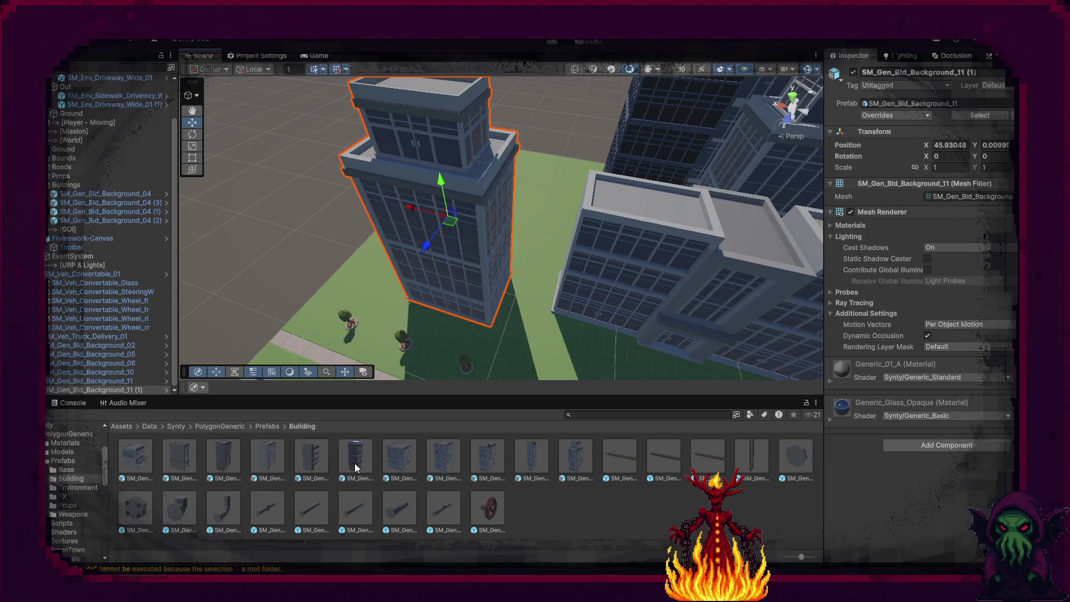
pyautogui.moveTo(354, 463)
pyautogui.mouseDown()
pyautogui.moveTo(549, 200)
pyautogui.moveTo(532, 216)
pyautogui.moveTo(595, 182)
pyautogui.moveTo(658, 210)
pyautogui.mouseUp()
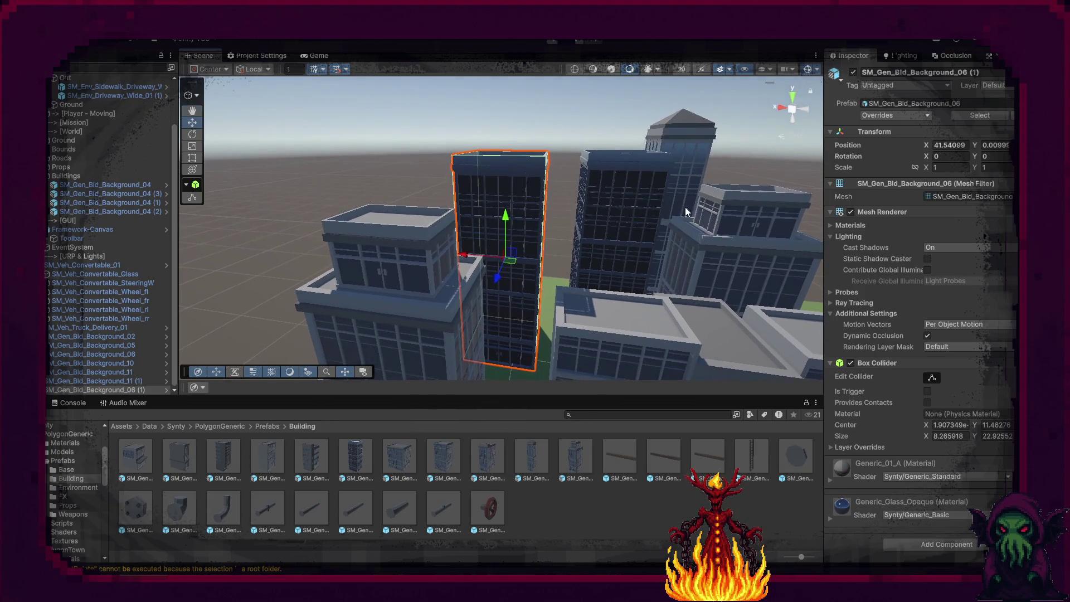
pyautogui.moveTo(724, 239)
pyautogui.mouseDown()
pyautogui.moveTo(428, 393)
pyautogui.moveTo(450, 392)
pyautogui.mouseUp()
pyautogui.scroll(3, 449, 393)
pyautogui.moveTo(570, 460)
pyautogui.mouseDown()
pyautogui.moveTo(702, 291)
pyautogui.moveTo(687, 298)
pyautogui.moveTo(440, 225)
pyautogui.moveTo(343, 284)
pyautogui.moveTo(570, 149)
pyautogui.mouseUp()
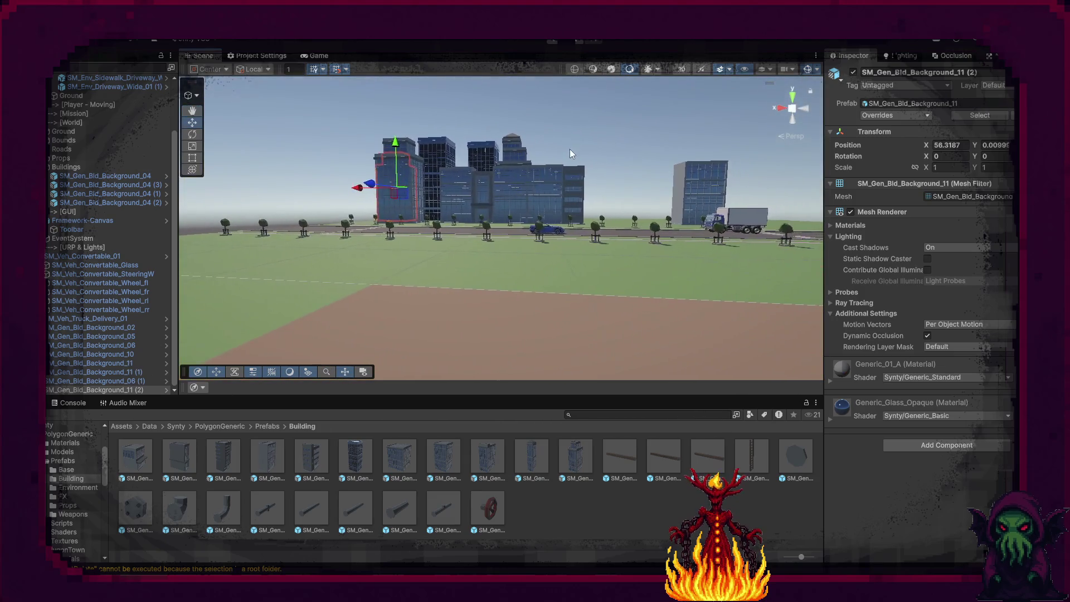
# Duplicate the low office buildings and move the copies onto the empty lot.
pyautogui.click(571, 148)
pyautogui.moveTo(493, 251)
pyautogui.mouseDown()
pyautogui.moveTo(528, 243)
pyautogui.moveTo(382, 251)
pyautogui.moveTo(223, 352)
pyautogui.moveTo(466, 292)
pyautogui.moveTo(537, 296)
pyautogui.mouseUp()
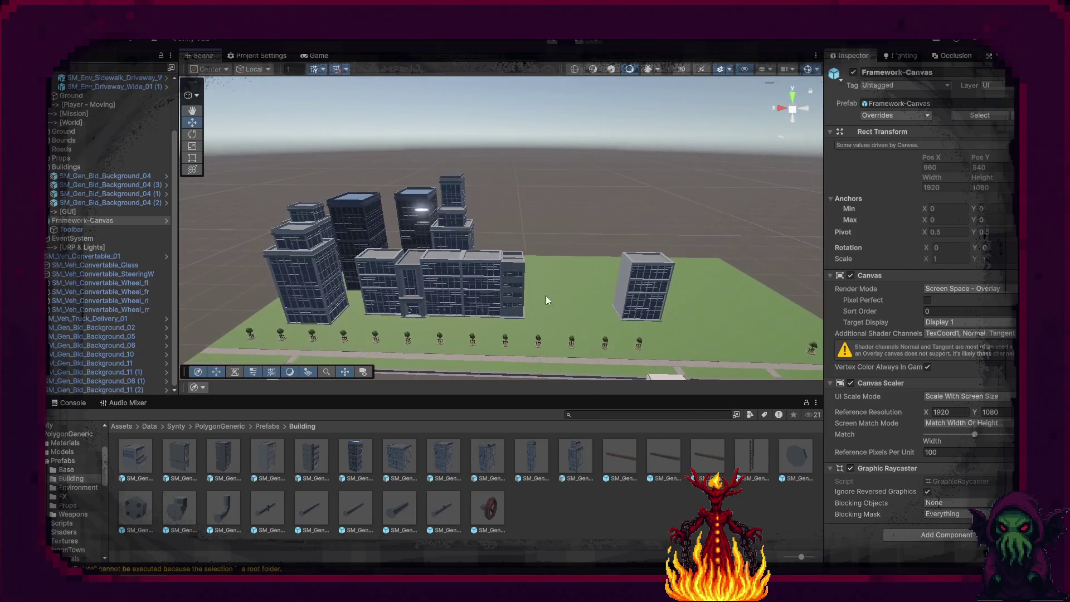
pyautogui.click(481, 285)
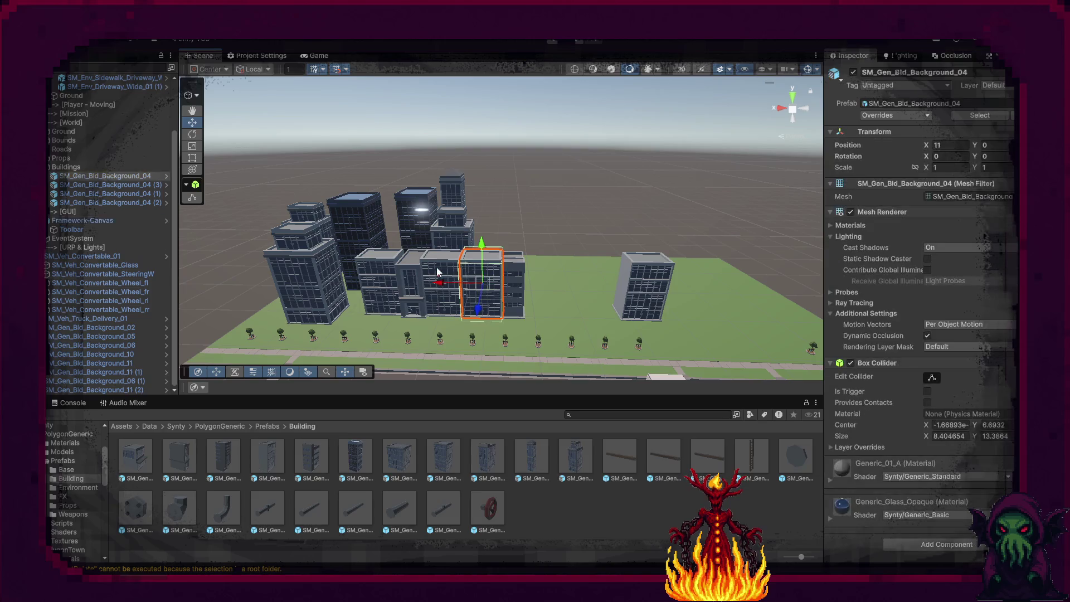
pyautogui.hotkey('ctrl', 'd')
pyautogui.moveTo(422, 288); pyautogui.dragTo(663, 287)
pyautogui.click(593, 192)
# Remove the extra Background_04 copy and add a tall Background_08 tower at X -7.65.
pyautogui.moveTo(593, 192)
pyautogui.mouseDown()
pyautogui.moveTo(533, 284)
pyautogui.moveTo(556, 269)
pyautogui.mouseUp()
pyautogui.click(554, 290)
pyautogui.hotkey('ctrl', 'd')
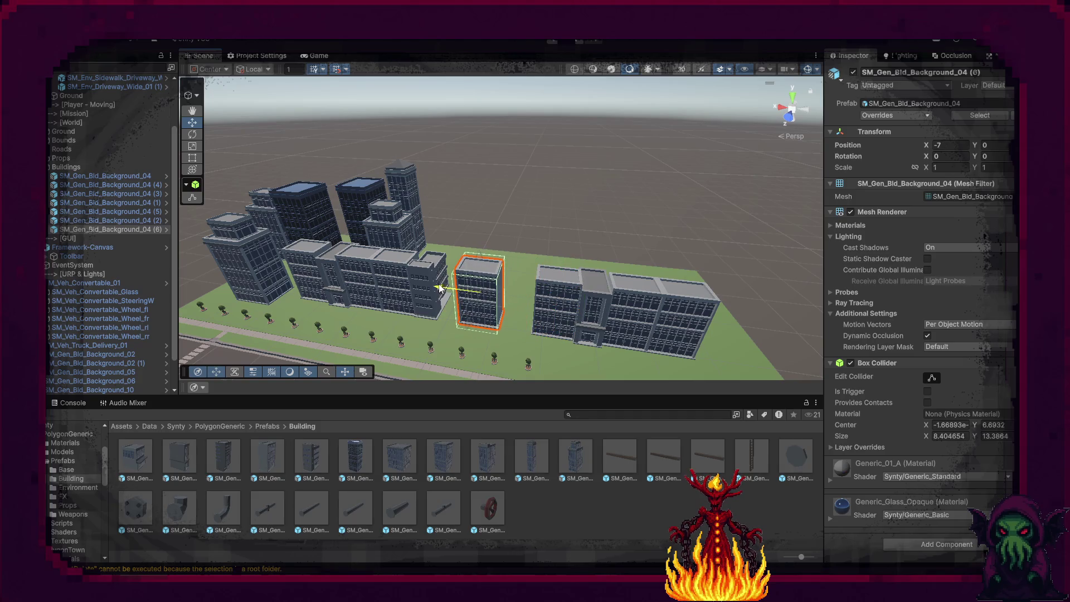
pyautogui.press('Delete')
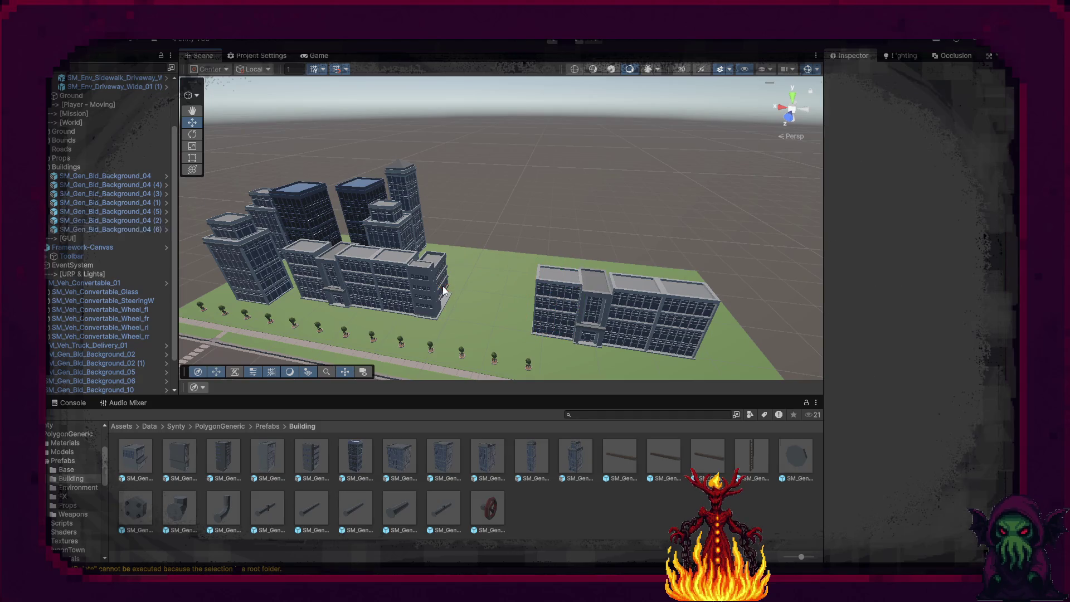
pyautogui.moveTo(466, 383)
pyautogui.mouseDown()
pyautogui.moveTo(493, 303)
pyautogui.moveTo(250, 353)
pyautogui.moveTo(222, 373)
pyautogui.moveTo(242, 403)
pyautogui.mouseUp()
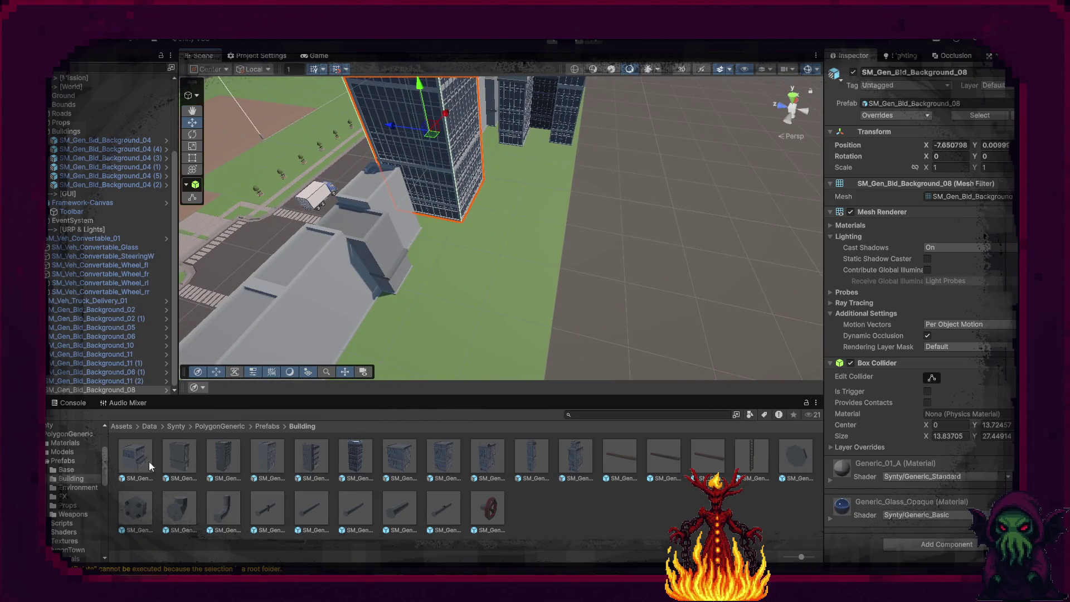
# Add a Background_09 building and another Background_11 tower, then frame Background_07.
pyautogui.moveTo(466, 304)
pyautogui.mouseDown()
pyautogui.moveTo(287, 303)
pyautogui.moveTo(379, 348)
pyautogui.mouseUp()
pyautogui.moveTo(473, 449)
pyautogui.mouseDown()
pyautogui.moveTo(484, 357)
pyautogui.moveTo(496, 348)
pyautogui.mouseUp()
pyautogui.moveTo(496, 348)
pyautogui.mouseDown()
pyautogui.moveTo(748, 307)
pyautogui.moveTo(613, 390)
pyautogui.moveTo(548, 459)
pyautogui.mouseUp()
pyautogui.moveTo(487, 305)
pyautogui.mouseDown()
pyautogui.moveTo(548, 296)
pyautogui.moveTo(666, 334)
pyautogui.mouseUp()
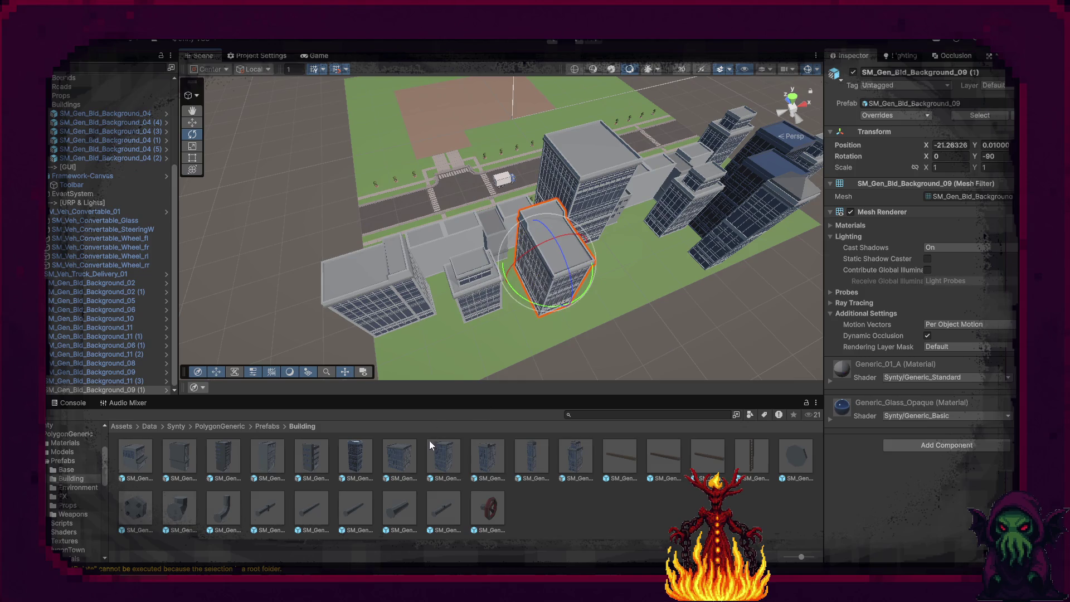
pyautogui.click(435, 361)
pyautogui.moveTo(435, 361)
pyautogui.mouseDown()
pyautogui.moveTo(438, 318)
pyautogui.moveTo(151, 205)
pyautogui.mouseUp()
pyautogui.press('f')
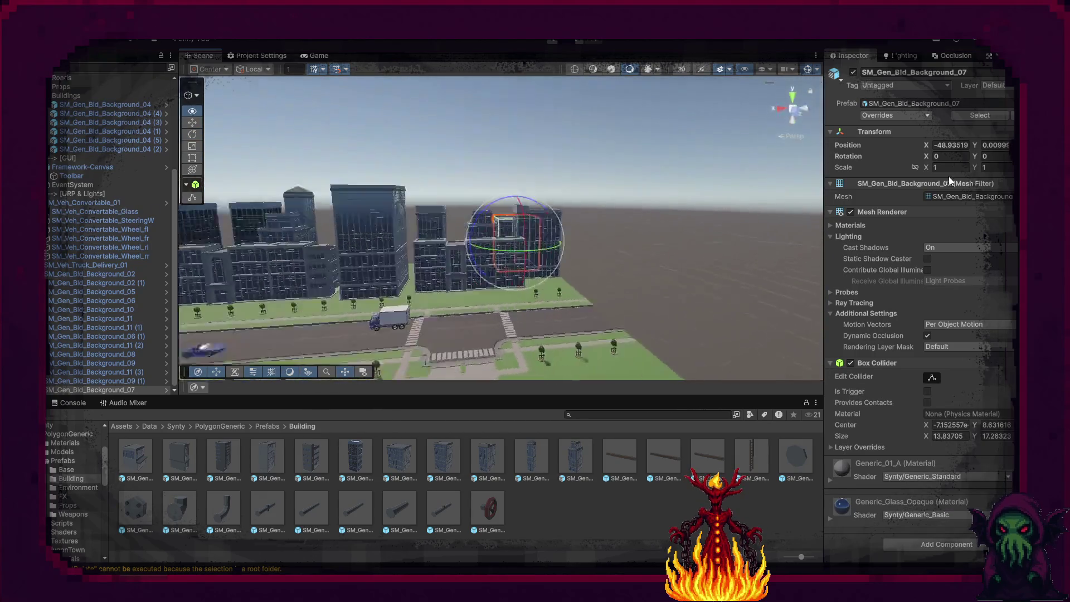
pyautogui.click(760, 253)
pyautogui.moveTo(760, 253)
pyautogui.mouseDown()
pyautogui.moveTo(547, 373)
pyautogui.moveTo(716, 297)
pyautogui.moveTo(458, 390)
pyautogui.moveTo(318, 382)
pyautogui.mouseUp()
# Add a second Background_10 and more Background_11 towers, with Background_11 (2) at X 53.32.
pyautogui.moveTo(534, 460); pyautogui.dragTo(503, 281)
pyautogui.moveTo(451, 349)
pyautogui.mouseDown()
pyautogui.moveTo(453, 312)
pyautogui.moveTo(441, 316)
pyautogui.mouseUp()
pyautogui.moveTo(442, 316)
pyautogui.mouseDown()
pyautogui.moveTo(497, 287)
pyautogui.moveTo(426, 288)
pyautogui.moveTo(435, 289)
pyautogui.mouseUp()
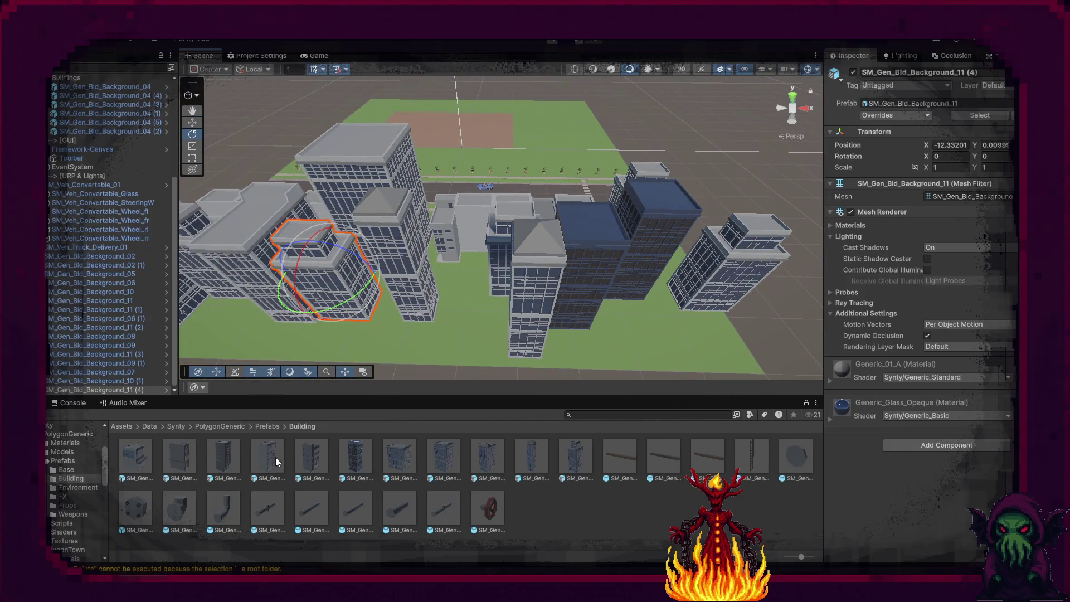
pyautogui.moveTo(220, 471); pyautogui.dragTo(466, 294)
pyautogui.moveTo(604, 310)
pyautogui.mouseDown()
pyautogui.moveTo(663, 301)
pyautogui.moveTo(672, 268)
pyautogui.mouseUp()
pyautogui.click(671, 299)
pyautogui.moveTo(692, 312)
pyautogui.mouseDown()
pyautogui.moveTo(352, 290)
pyautogui.moveTo(969, 326)
pyautogui.moveTo(755, 341)
pyautogui.moveTo(195, 233)
pyautogui.mouseUp()
pyautogui.click(722, 133)
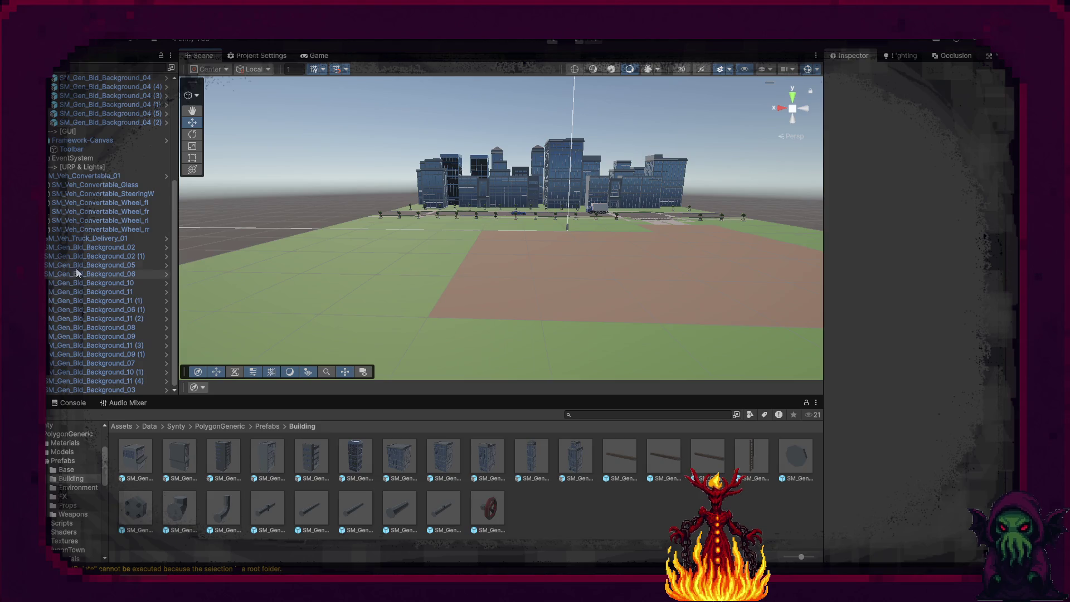
# Move the building objects from Background_02 to Background_03 into the Buildings group.
pyautogui.click(122, 247)
pyautogui.keyDown('shift'); pyautogui.click(125, 389); pyautogui.keyUp('shift')
pyautogui.scroll(5, 124, 315)
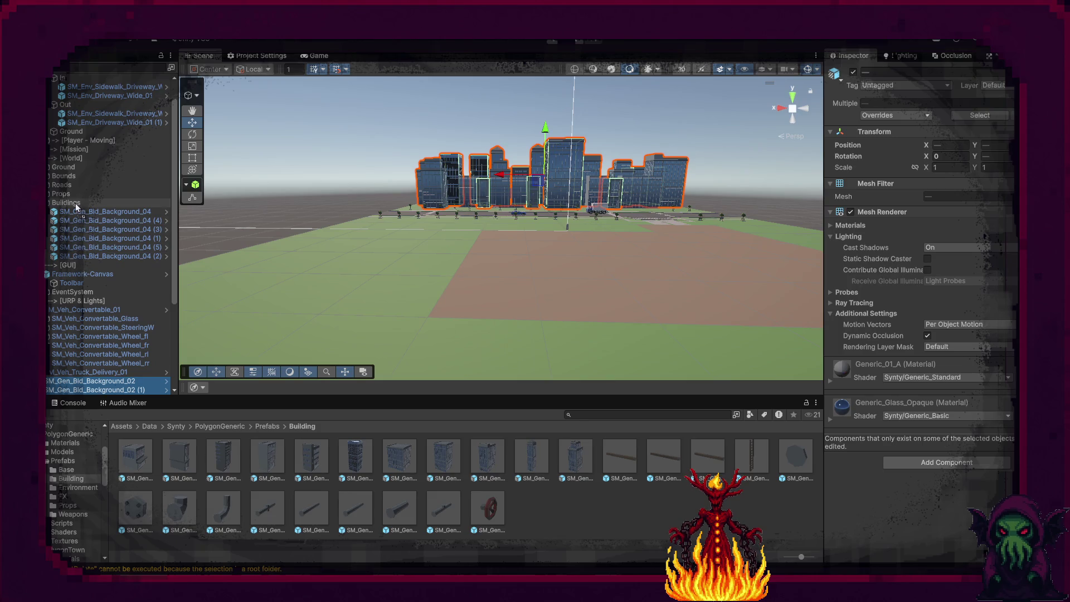
pyautogui.moveTo(76, 207); pyautogui.dragTo(76, 207)
pyautogui.moveTo(83, 317); pyautogui.dragTo(613, 183)
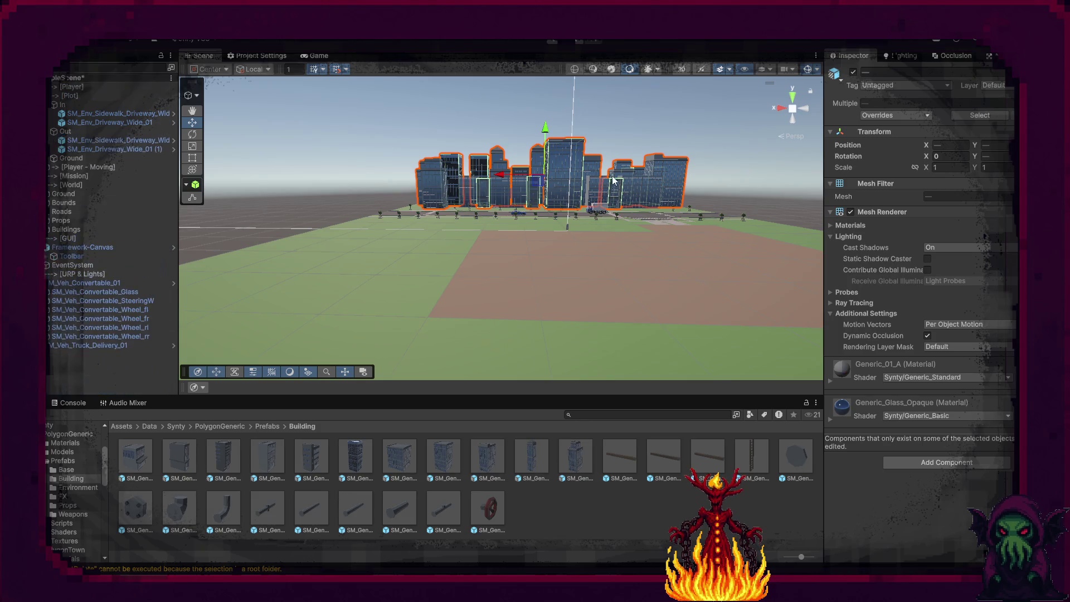
pyautogui.click(758, 182)
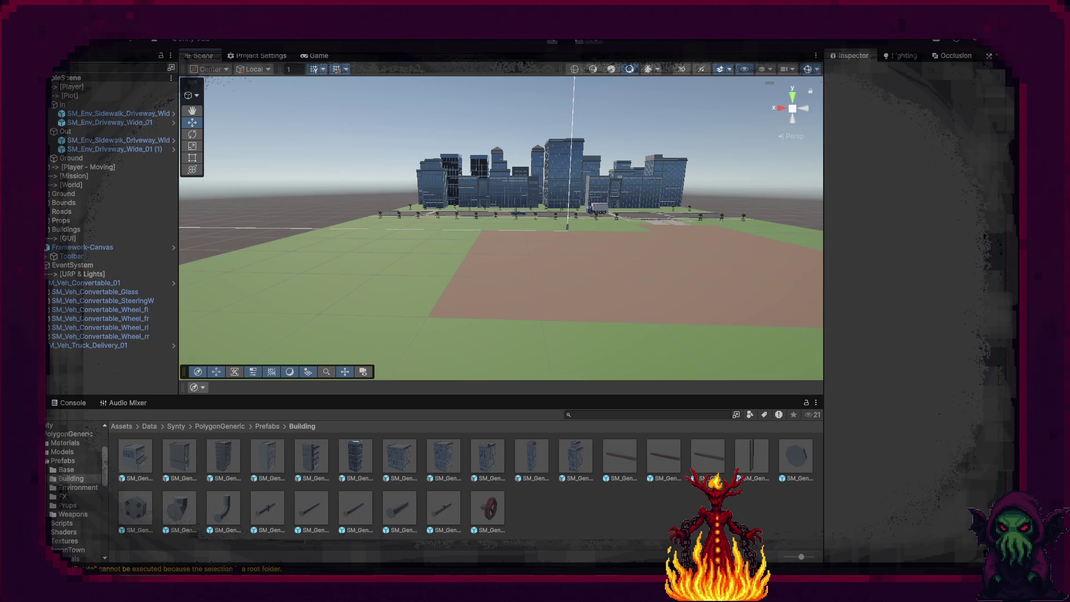
# Move the delivery truck and convertible into the World group and return to the Prefabs folder.
pyautogui.click(82, 290)
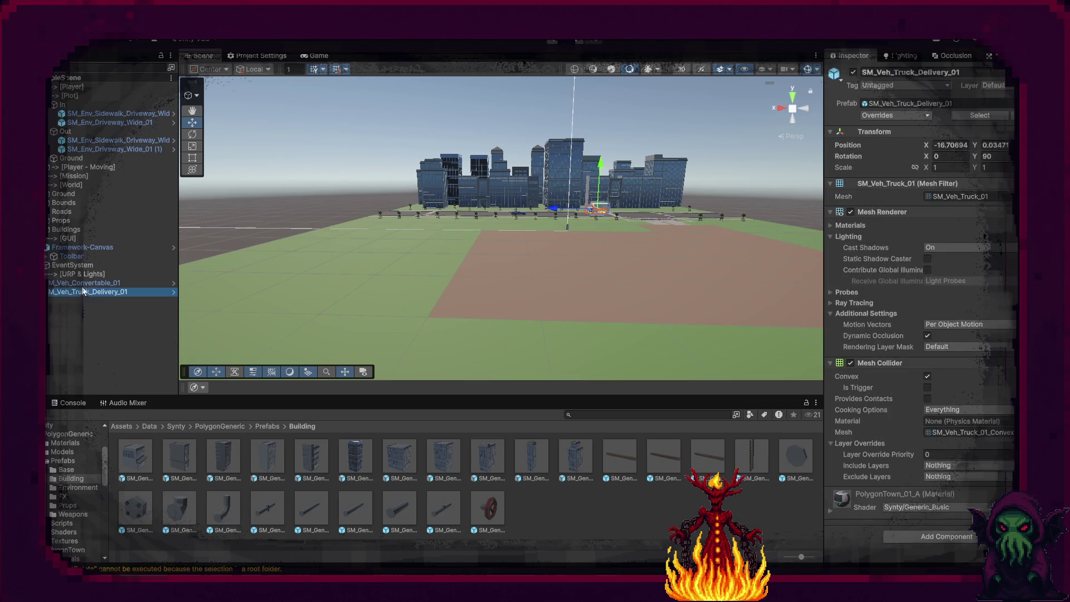
pyautogui.keyDown('shift'); pyautogui.click(83, 284); pyautogui.keyUp('shift')
pyautogui.moveTo(77, 239)
pyautogui.mouseDown()
pyautogui.moveTo(68, 186)
pyautogui.moveTo(68, 243)
pyautogui.mouseUp()
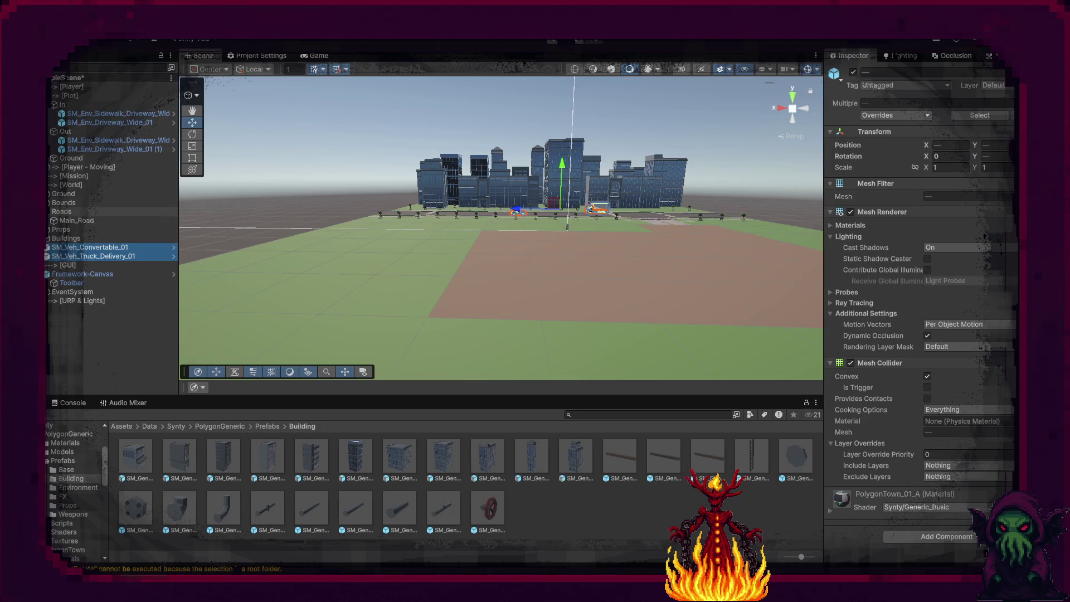
pyautogui.click(737, 166)
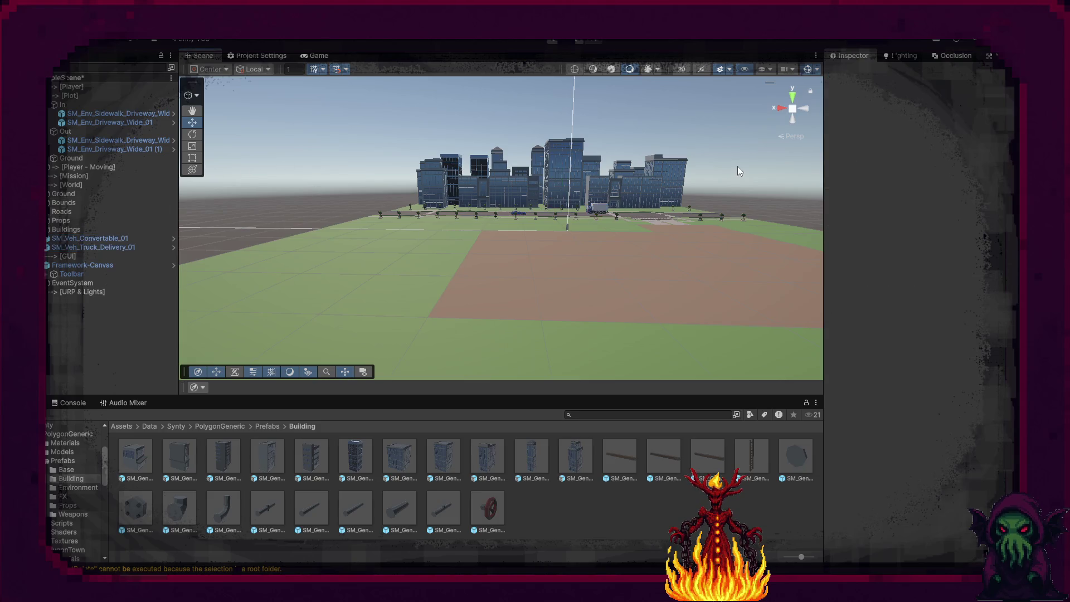
pyautogui.moveTo(607, 234)
pyautogui.mouseDown()
pyautogui.moveTo(650, 249)
pyautogui.moveTo(445, 255)
pyautogui.moveTo(410, 349)
pyautogui.moveTo(297, 342)
pyautogui.moveTo(256, 351)
pyautogui.moveTo(259, 362)
pyautogui.mouseUp()
pyautogui.click(273, 425)
pyautogui.moveTo(432, 287)
pyautogui.mouseDown()
pyautogui.moveTo(229, 320)
pyautogui.moveTo(237, 326)
pyautogui.mouseUp()
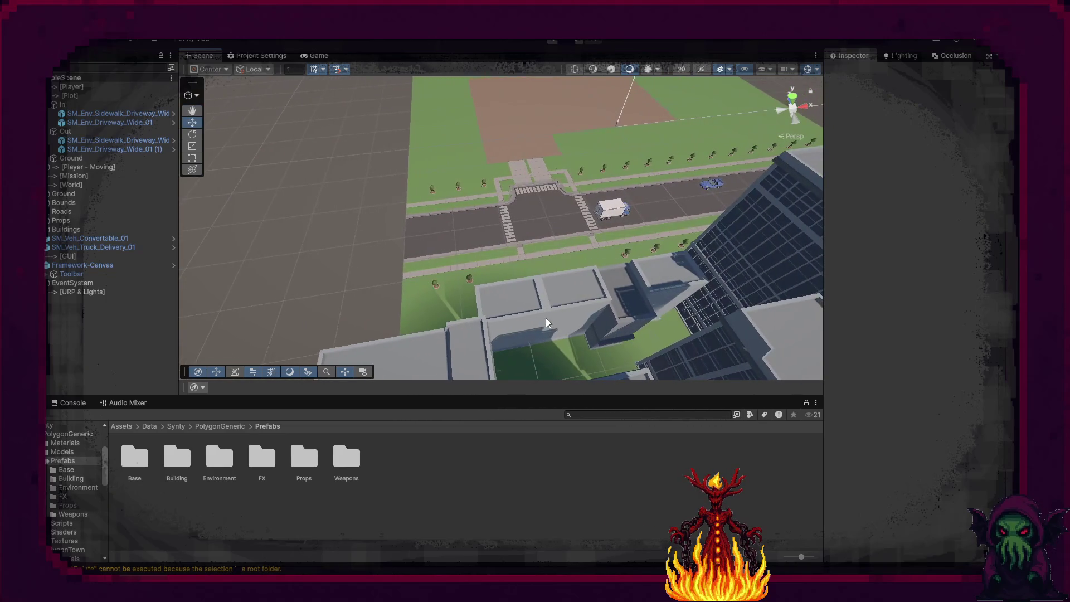
# Slide the low office buildings along X and duplicate them.
pyautogui.click(527, 324)
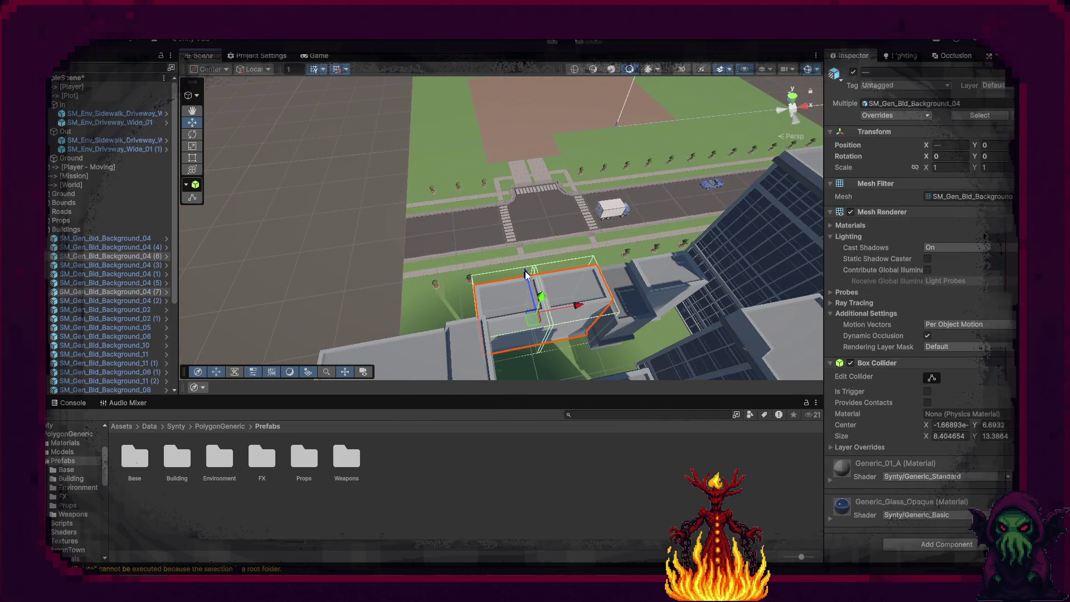
pyautogui.click(453, 86)
pyautogui.press('f')
pyautogui.moveTo(453, 94)
pyautogui.mouseDown()
pyautogui.moveTo(401, 167)
pyautogui.moveTo(355, 205)
pyautogui.moveTo(486, 218)
pyautogui.moveTo(602, 210)
pyautogui.mouseUp()
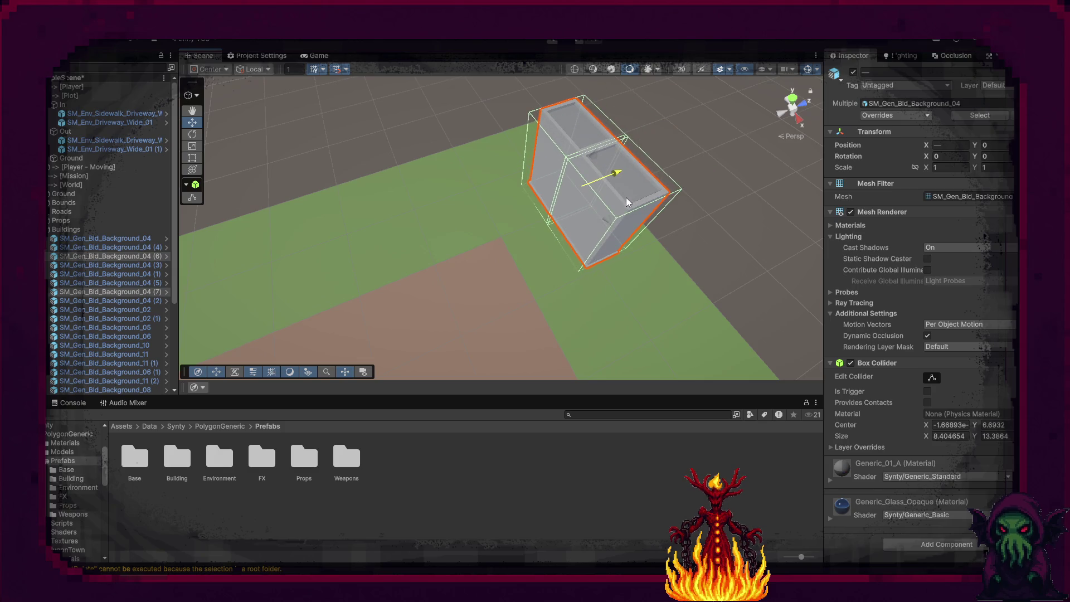
pyautogui.moveTo(669, 191)
pyautogui.mouseDown()
pyautogui.moveTo(660, 238)
pyautogui.moveTo(539, 167)
pyautogui.mouseUp()
pyautogui.moveTo(458, 163)
pyautogui.mouseDown()
pyautogui.moveTo(704, 175)
pyautogui.moveTo(693, 176)
pyautogui.mouseUp()
pyautogui.hotkey('ctrl', 'd')
pyautogui.moveTo(684, 203); pyautogui.dragTo(597, 199)
# Duplicate Background_04 (11) and place the copy at Position X 14.
pyautogui.click(501, 177)
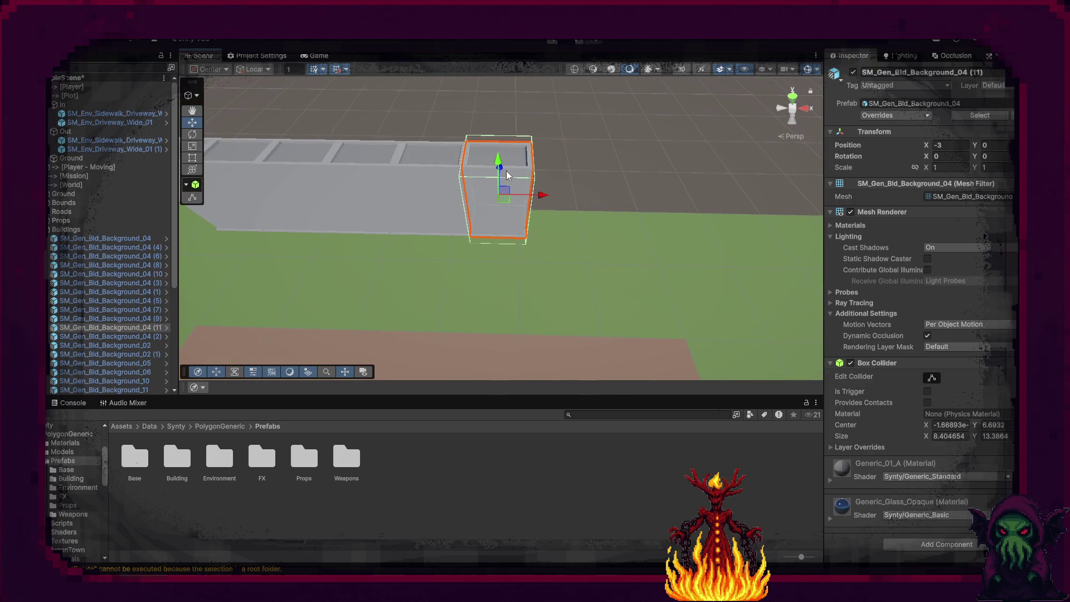
pyautogui.hotkey('ctrl', 'd')
pyautogui.moveTo(545, 196)
pyautogui.mouseDown()
pyautogui.moveTo(687, 204)
pyautogui.moveTo(666, 203)
pyautogui.mouseUp()
pyautogui.moveTo(592, 239)
pyautogui.mouseDown()
pyautogui.moveTo(639, 220)
pyautogui.moveTo(621, 232)
pyautogui.moveTo(315, 227)
pyautogui.moveTo(229, 311)
pyautogui.moveTo(574, 184)
pyautogui.moveTo(408, 216)
pyautogui.mouseUp()
# Duplicate the two wall panels, slide them left, and turn copy (13) to -45 degrees at X -59.
pyautogui.rightClick(408, 216)
pyautogui.click(441, 253)
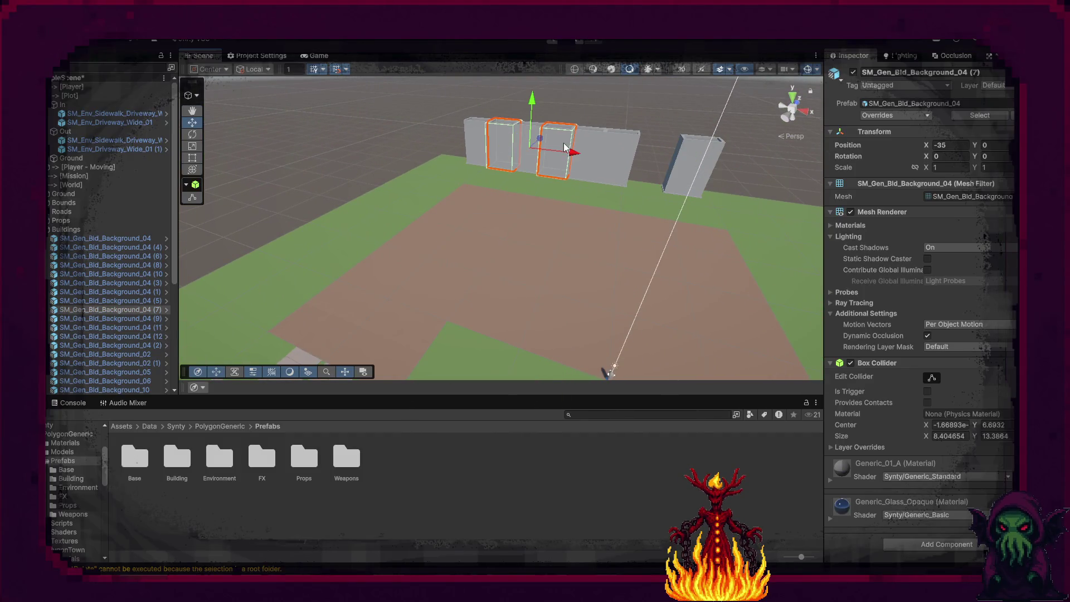
pyautogui.hotkey('ctrl', 'd')
pyautogui.moveTo(549, 149)
pyautogui.mouseDown()
pyautogui.moveTo(480, 128)
pyautogui.moveTo(429, 144)
pyautogui.moveTo(493, 178)
pyautogui.moveTo(520, 179)
pyautogui.mouseUp()
pyautogui.click(416, 132)
pyautogui.press('e')
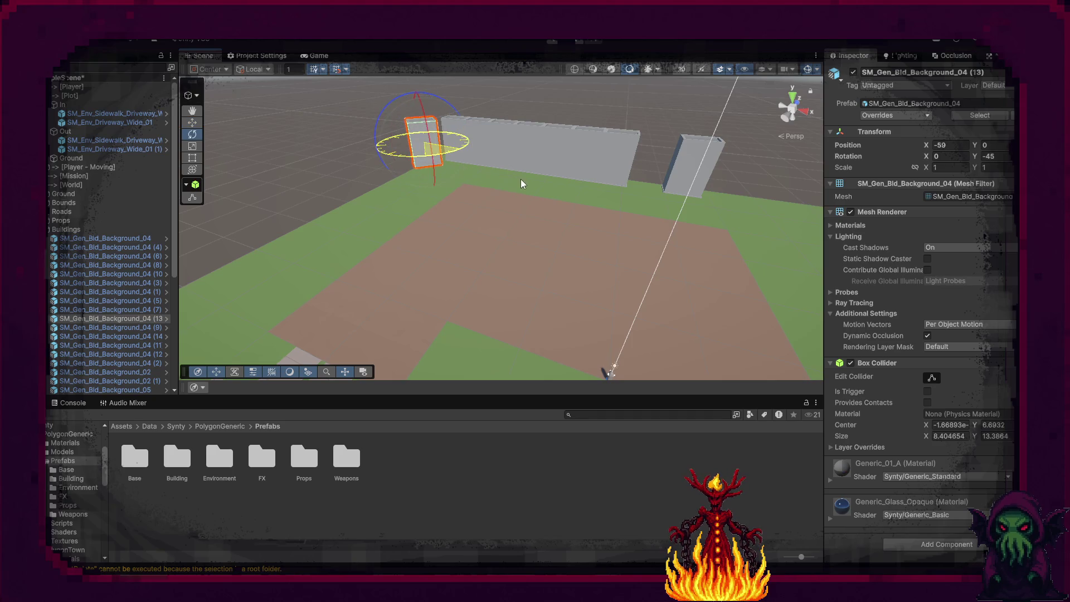
pyautogui.click(609, 155)
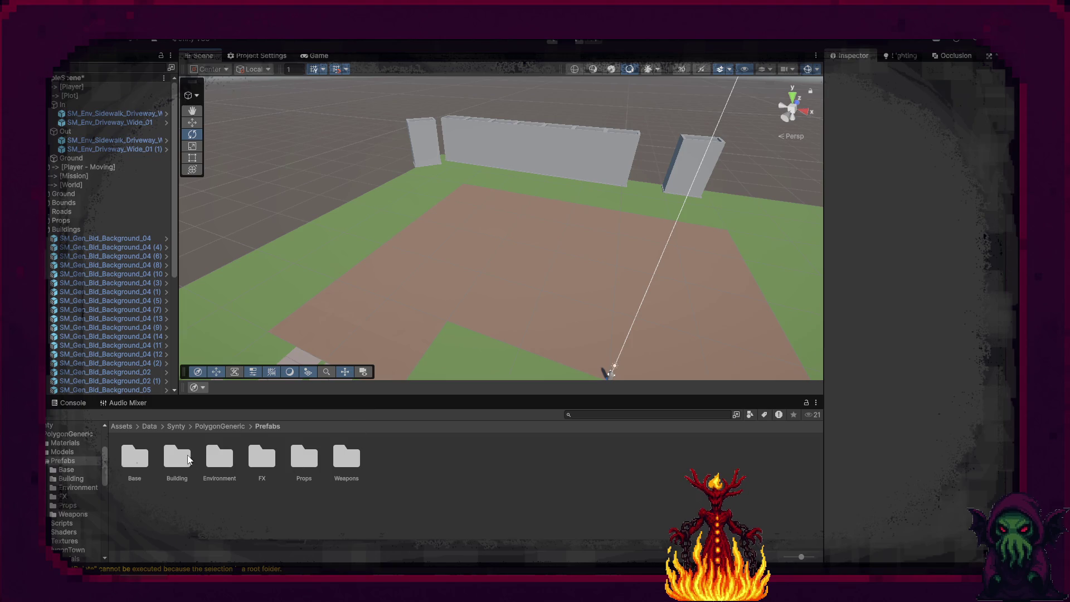
# Place an SM_Gen_Bld_Background_01 office building from Prefabs > Building on the far grass lot.
pyautogui.doubleClick(137, 457)
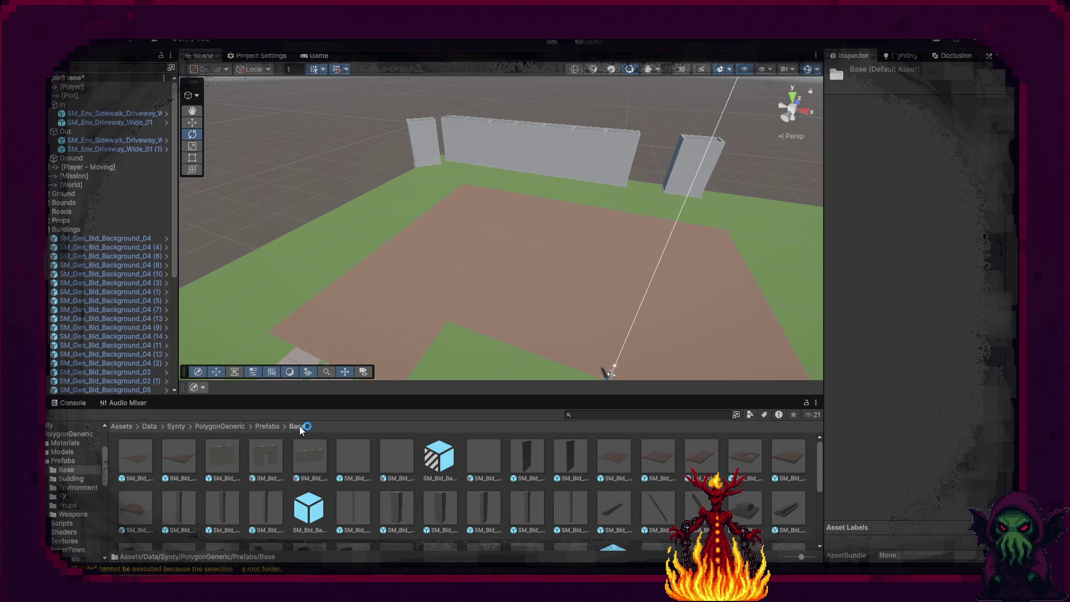
pyautogui.click(267, 426)
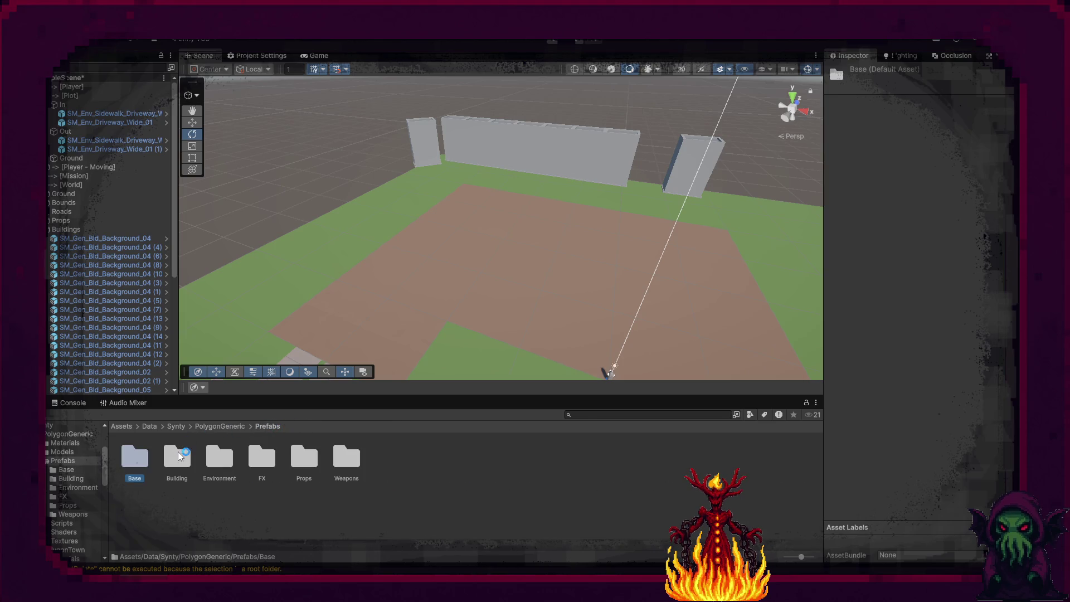
pyautogui.doubleClick(178, 452)
pyautogui.moveTo(138, 457)
pyautogui.mouseDown()
pyautogui.moveTo(313, 342)
pyautogui.moveTo(336, 224)
pyautogui.moveTo(185, 261)
pyautogui.mouseUp()
pyautogui.press('f')
pyautogui.moveTo(578, 281)
pyautogui.mouseDown()
pyautogui.moveTo(587, 282)
pyautogui.moveTo(181, 226)
pyautogui.mouseUp()
pyautogui.press('f')
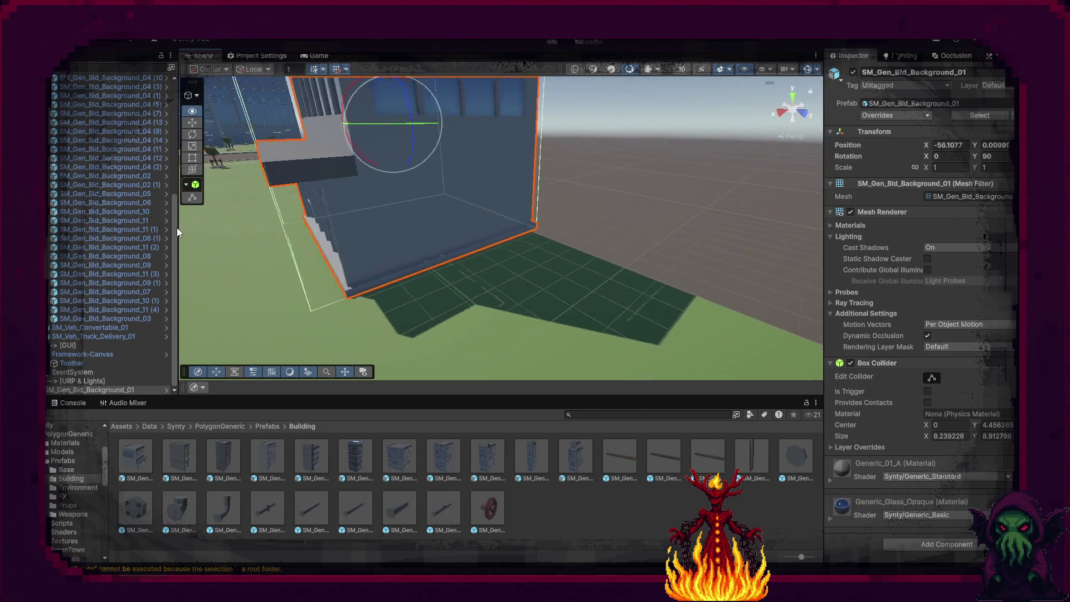
pyautogui.press('w')
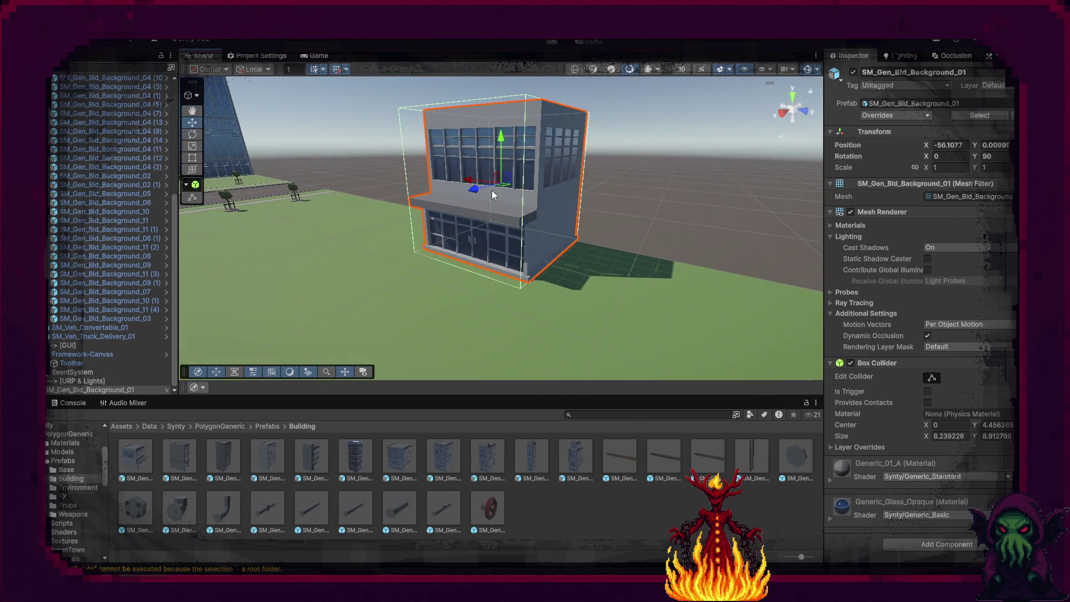
pyautogui.moveTo(474, 194); pyautogui.dragTo(471, 201)
# Set a Background_01 copy beside the original and add a Background_02 tower at X -54.12.
pyautogui.moveTo(544, 215)
pyautogui.mouseDown()
pyautogui.moveTo(623, 256)
pyautogui.moveTo(741, 257)
pyautogui.mouseUp()
pyautogui.hotkey('ctrl', 'd')
pyautogui.moveTo(439, 192)
pyautogui.mouseDown()
pyautogui.moveTo(519, 199)
pyautogui.moveTo(495, 196)
pyautogui.mouseUp()
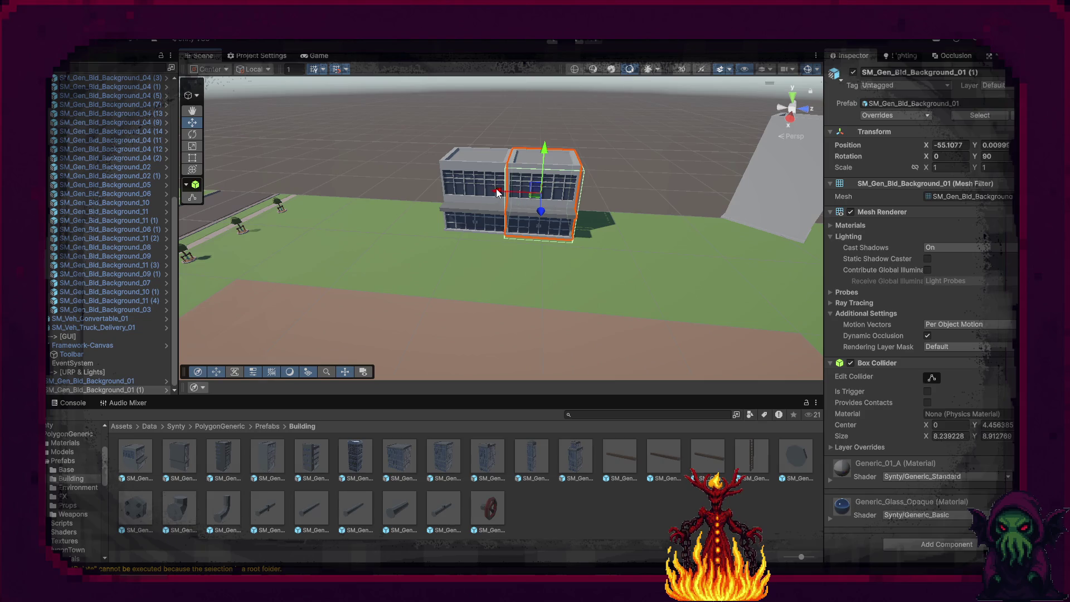
pyautogui.moveTo(184, 454)
pyautogui.mouseDown()
pyautogui.moveTo(623, 235)
pyautogui.moveTo(520, 212)
pyautogui.moveTo(447, 212)
pyautogui.moveTo(684, 215)
pyautogui.mouseUp()
pyautogui.press('e')
# Shift the tower building left along X so it lines up against the office buildings.
pyautogui.press('w')
pyautogui.press('f')
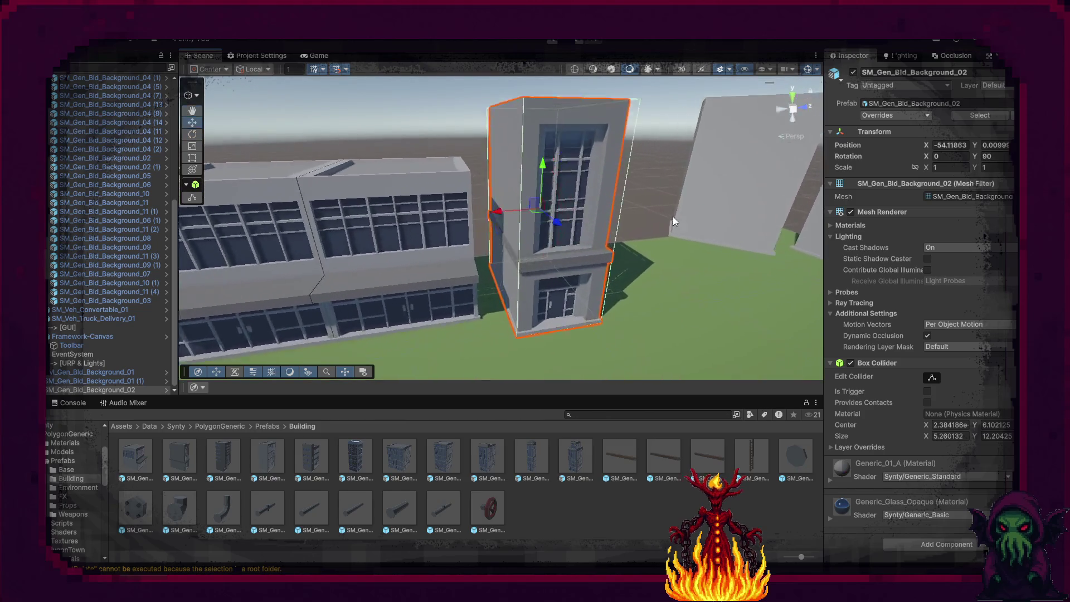
pyautogui.moveTo(534, 208); pyautogui.dragTo(506, 208)
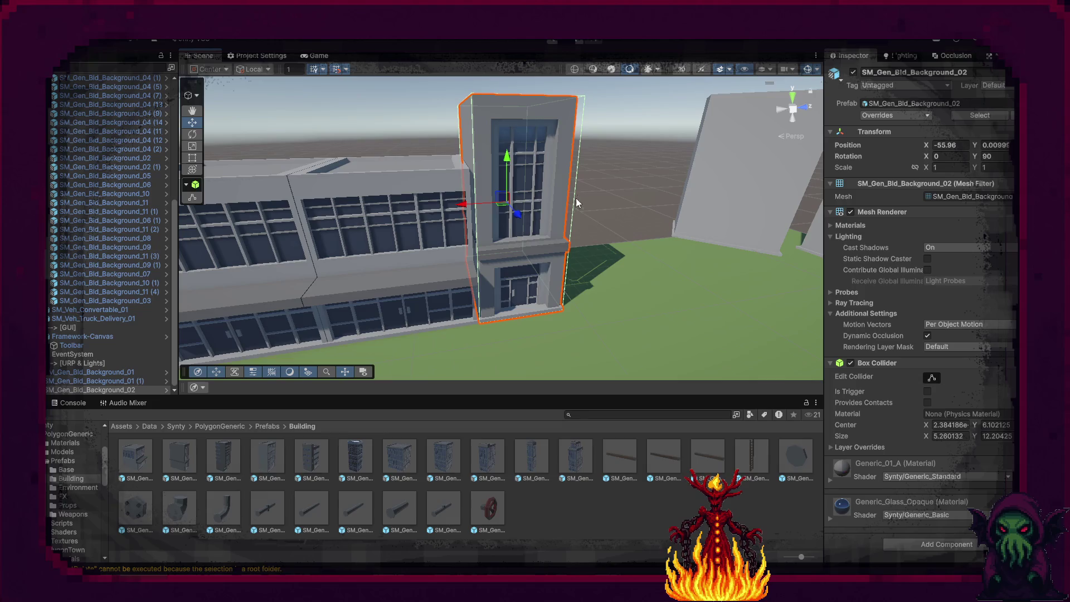
pyautogui.rightClick(618, 187)
pyautogui.click(622, 143)
pyautogui.moveTo(622, 143)
pyautogui.mouseDown()
pyautogui.moveTo(590, 182)
pyautogui.moveTo(545, 210)
pyautogui.mouseUp()
pyautogui.click(535, 210)
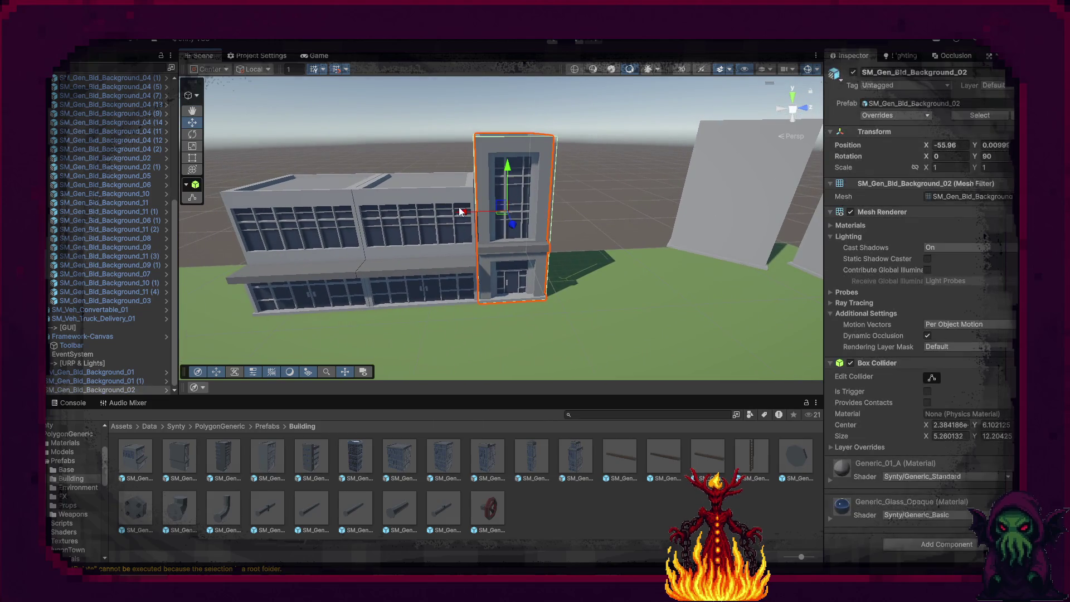
pyautogui.moveTo(461, 213); pyautogui.dragTo(461, 214)
pyautogui.click(584, 191)
pyautogui.moveTo(560, 199)
pyautogui.mouseDown()
pyautogui.moveTo(559, 229)
pyautogui.moveTo(639, 198)
pyautogui.mouseUp()
pyautogui.click(639, 195)
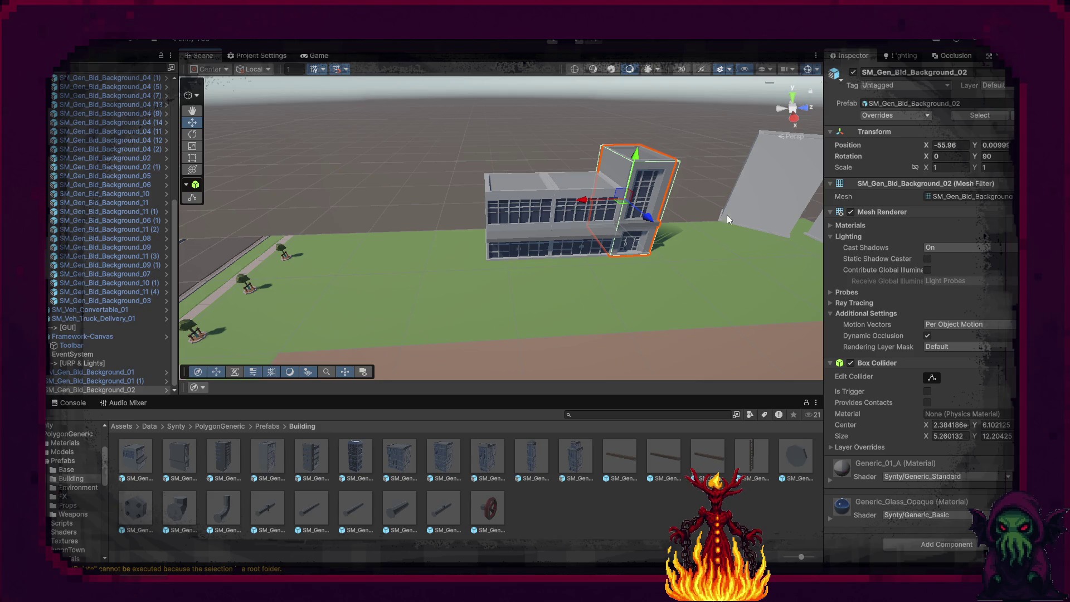
# Rotate the tilted Background_04 (15) panel to Y 90, slide it to X -54.27, and zoom out.
pyautogui.click(749, 200)
pyautogui.press('e')
pyautogui.moveTo(652, 195)
pyautogui.mouseDown()
pyautogui.moveTo(417, 199)
pyautogui.moveTo(442, 209)
pyautogui.mouseUp()
pyautogui.moveTo(621, 248)
pyautogui.mouseDown()
pyautogui.moveTo(608, 221)
pyautogui.moveTo(561, 216)
pyautogui.moveTo(737, 269)
pyautogui.moveTo(610, 282)
pyautogui.mouseUp()
pyautogui.press('w')
pyautogui.moveTo(606, 195)
pyautogui.mouseDown()
pyautogui.moveTo(589, 211)
pyautogui.moveTo(521, 216)
pyautogui.moveTo(497, 292)
pyautogui.moveTo(424, 175)
pyautogui.mouseUp()
pyautogui.press('f')
pyautogui.moveTo(467, 221); pyautogui.dragTo(299, 262)
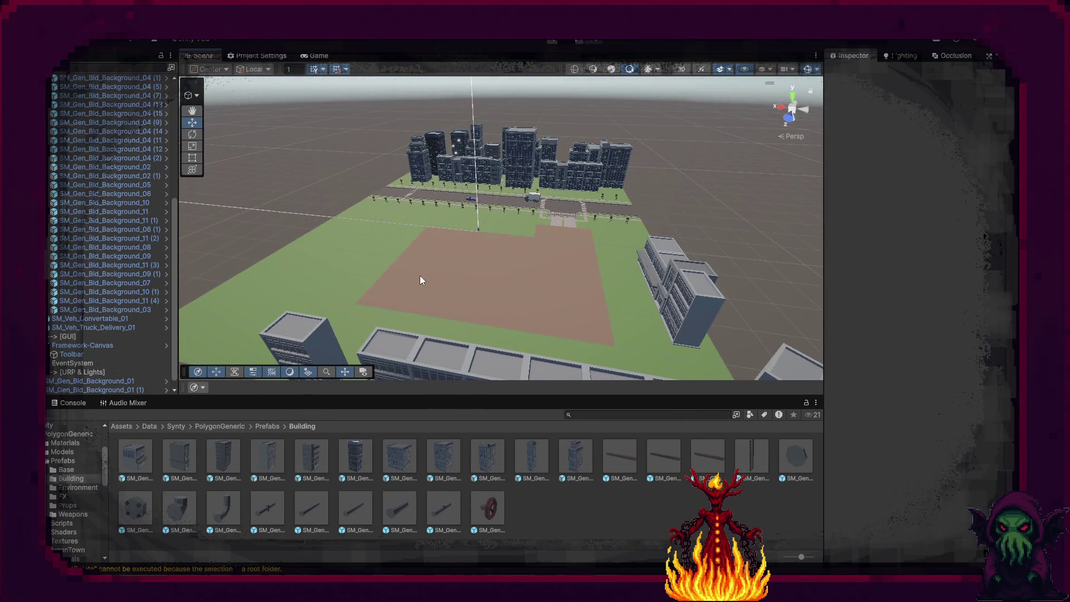
# Drag the three new office buildings into the collapsed Buildings group, then select Bounds.
pyautogui.click(76, 383)
pyautogui.keyDown('shift'); pyautogui.click(83, 387); pyautogui.keyUp('shift')
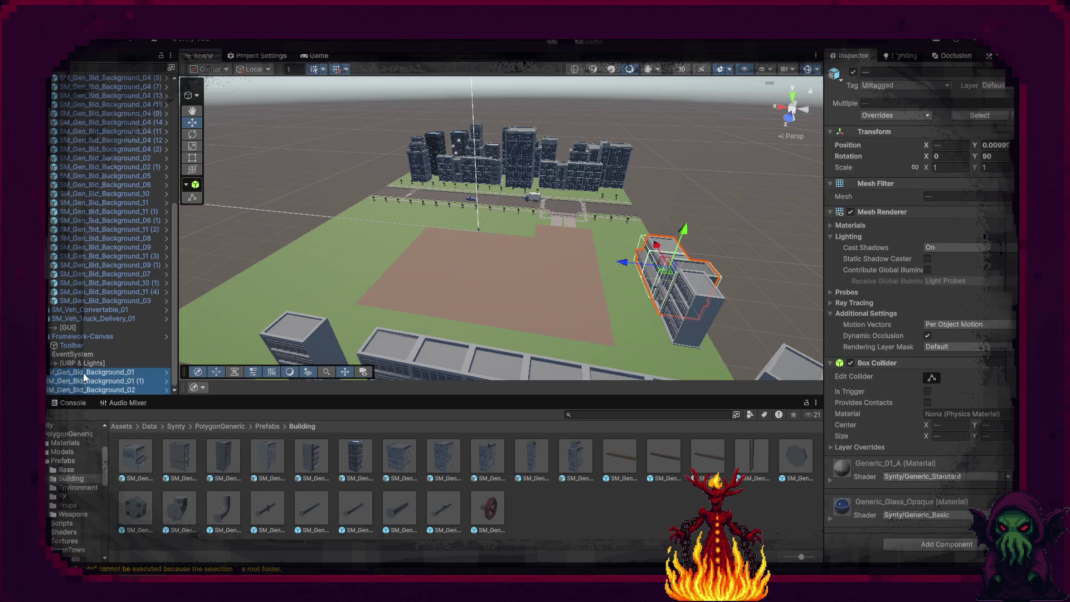
pyautogui.moveTo(81, 96)
pyautogui.mouseDown()
pyautogui.moveTo(94, 109)
pyautogui.moveTo(69, 170)
pyautogui.mouseUp()
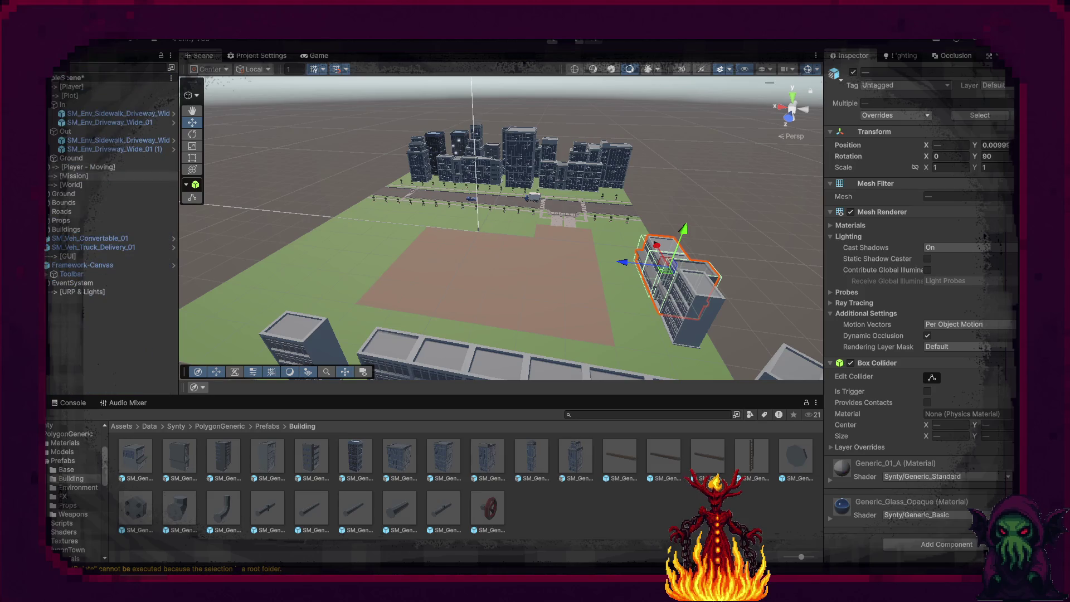
pyautogui.click(85, 348)
pyautogui.click(70, 202)
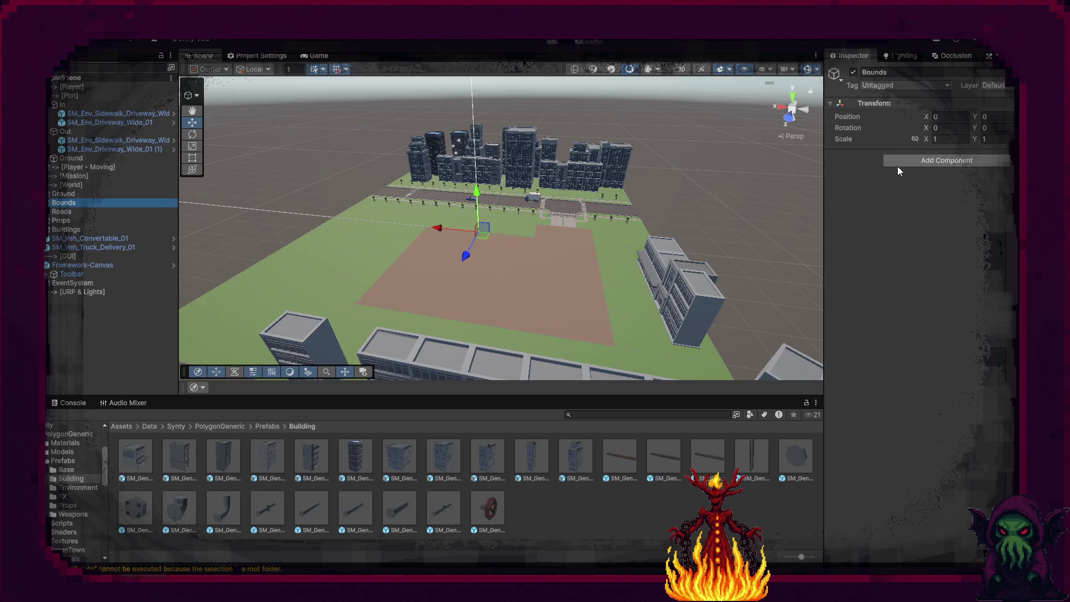
# Add a Box Collider component to the Bounds object.
pyautogui.click(899, 162)
pyautogui.write('box')
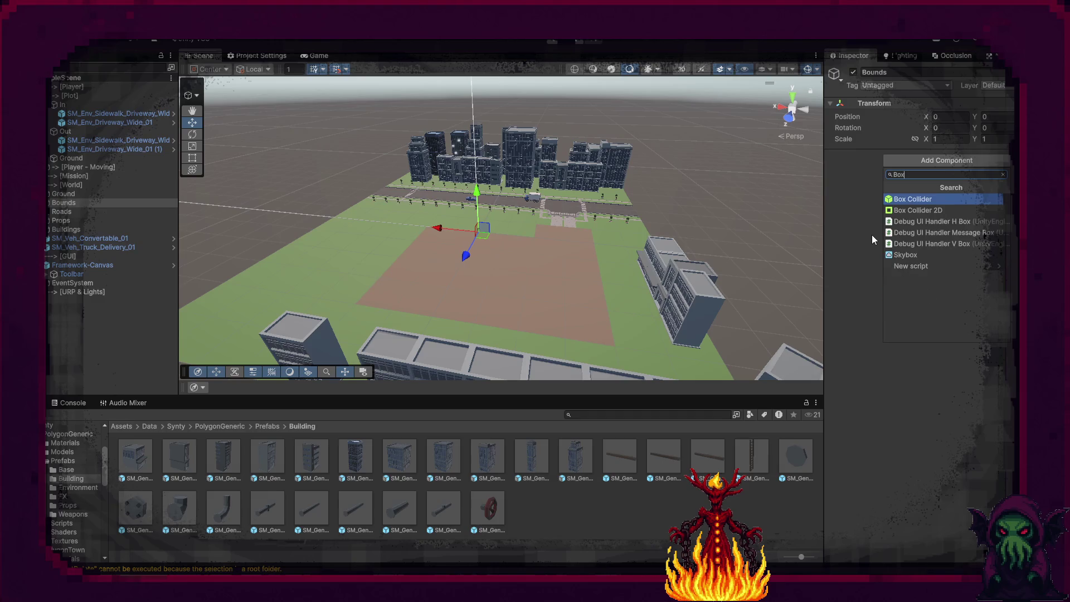
pyautogui.press('Return')
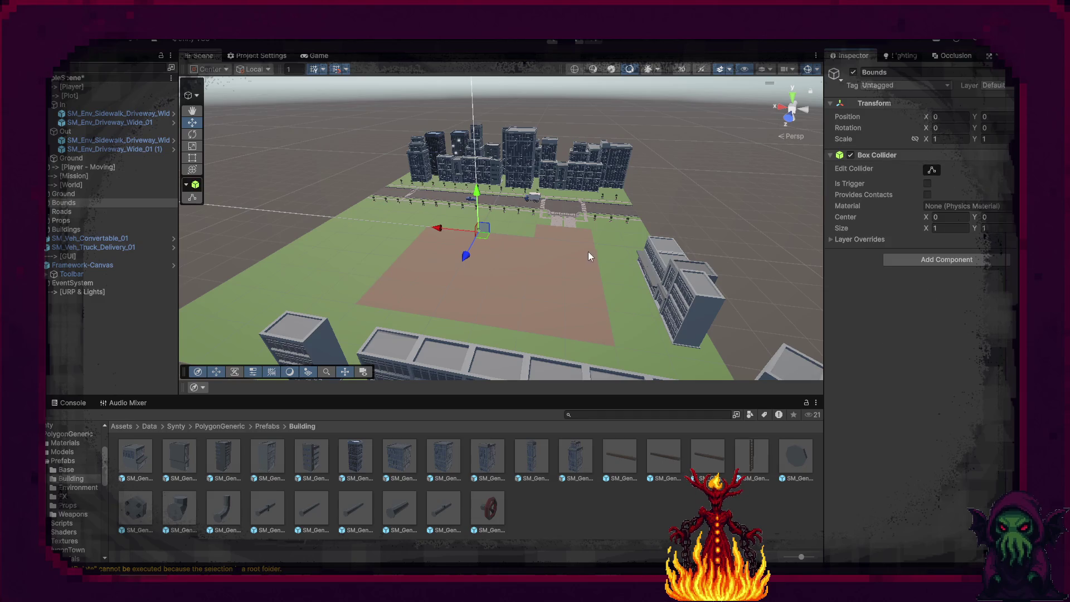
pyautogui.press('f')
pyautogui.moveTo(596, 249)
pyautogui.mouseDown()
pyautogui.moveTo(704, 241)
pyautogui.moveTo(506, 241)
pyautogui.moveTo(384, 256)
pyautogui.mouseUp()
# Set the box collider's Size X to 120, undoing an accidental move of Bounds.
pyautogui.click(941, 229)
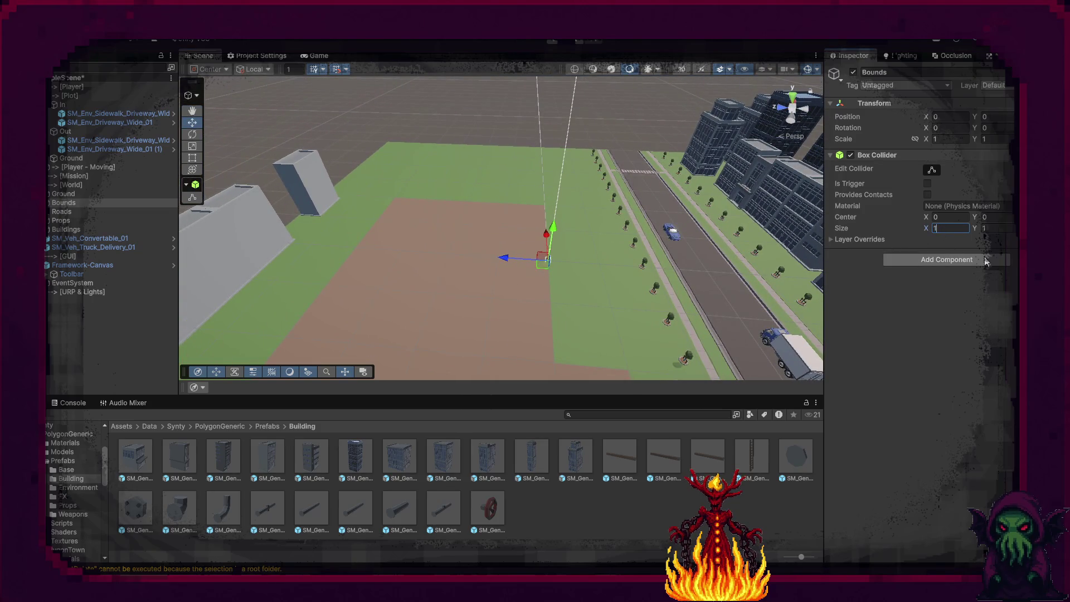
pyautogui.write('00')
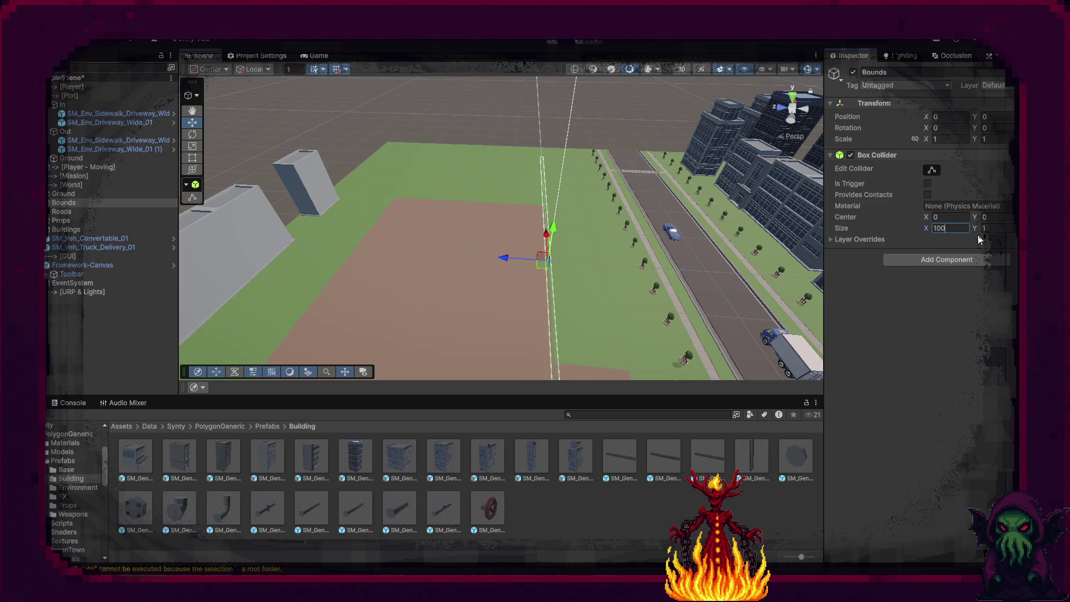
pyautogui.press('BackSpace')
pyautogui.press('BackSpace')
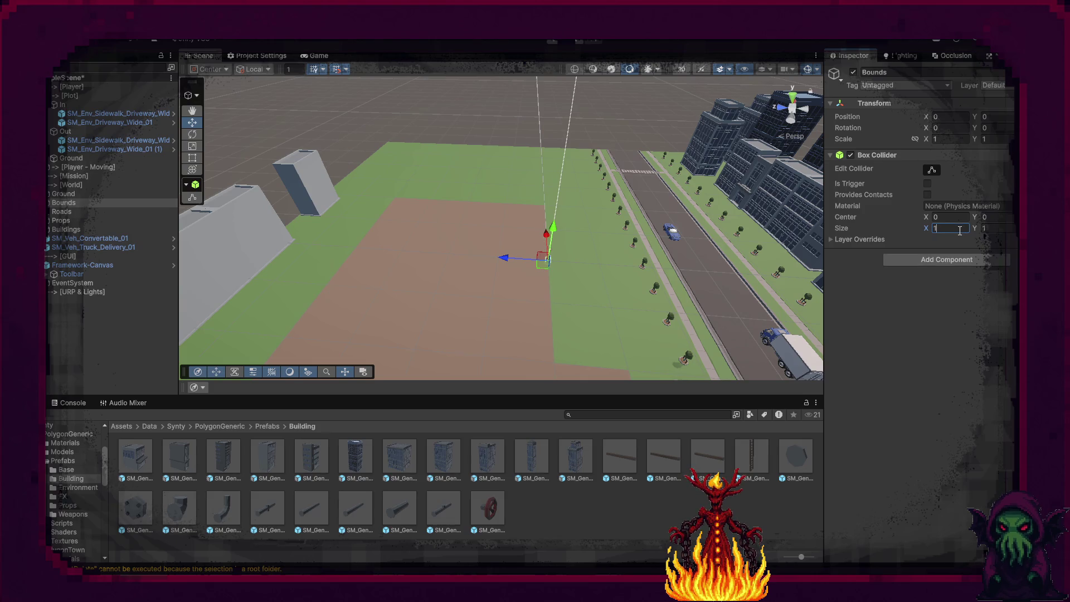
pyautogui.write('50')
pyautogui.moveTo(708, 241); pyautogui.dragTo(865, 285)
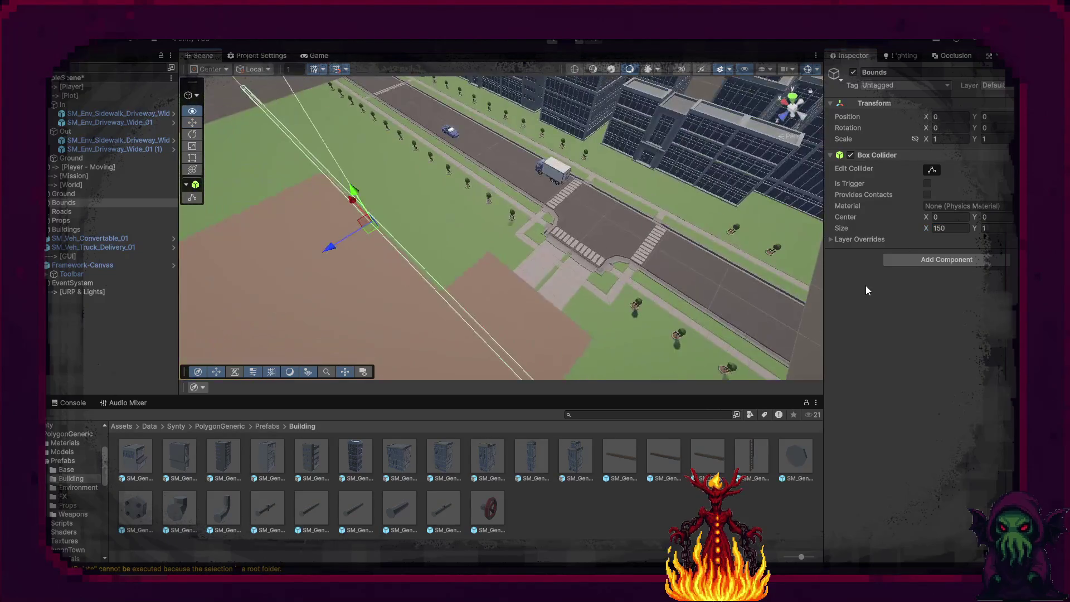
pyautogui.click(947, 228)
pyautogui.click(947, 228)
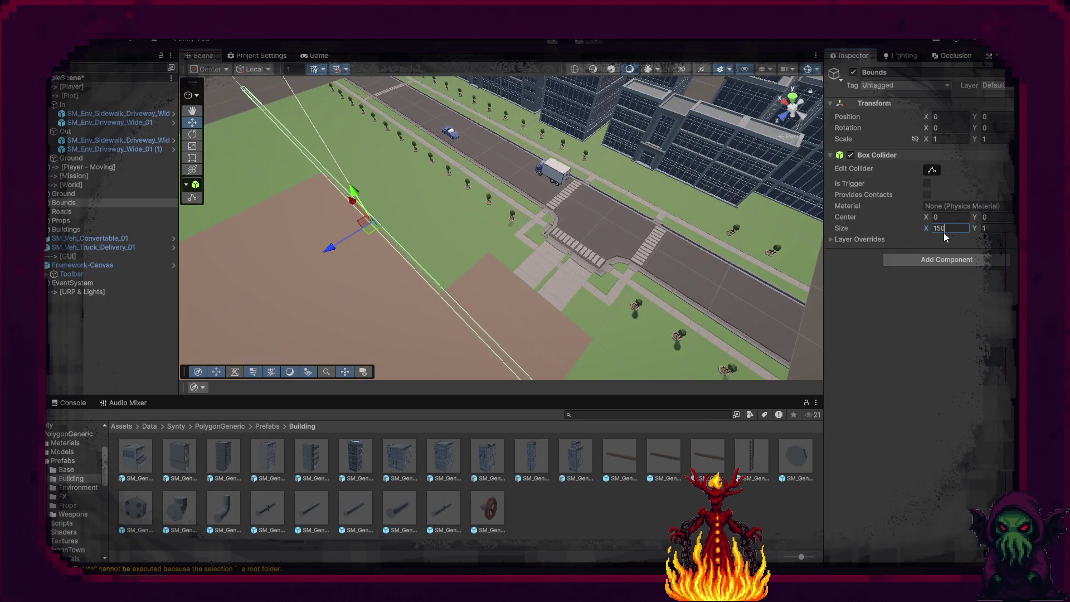
pyautogui.write('120')
pyautogui.moveTo(570, 224)
pyautogui.mouseDown()
pyautogui.moveTo(390, 223)
pyautogui.moveTo(574, 229)
pyautogui.mouseUp()
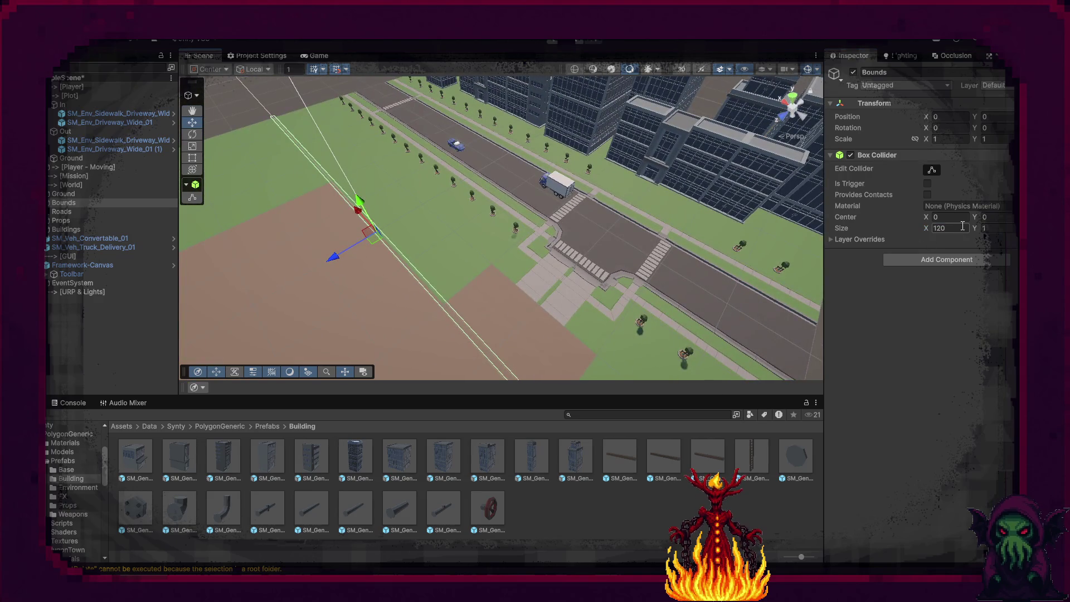
pyautogui.write('5')
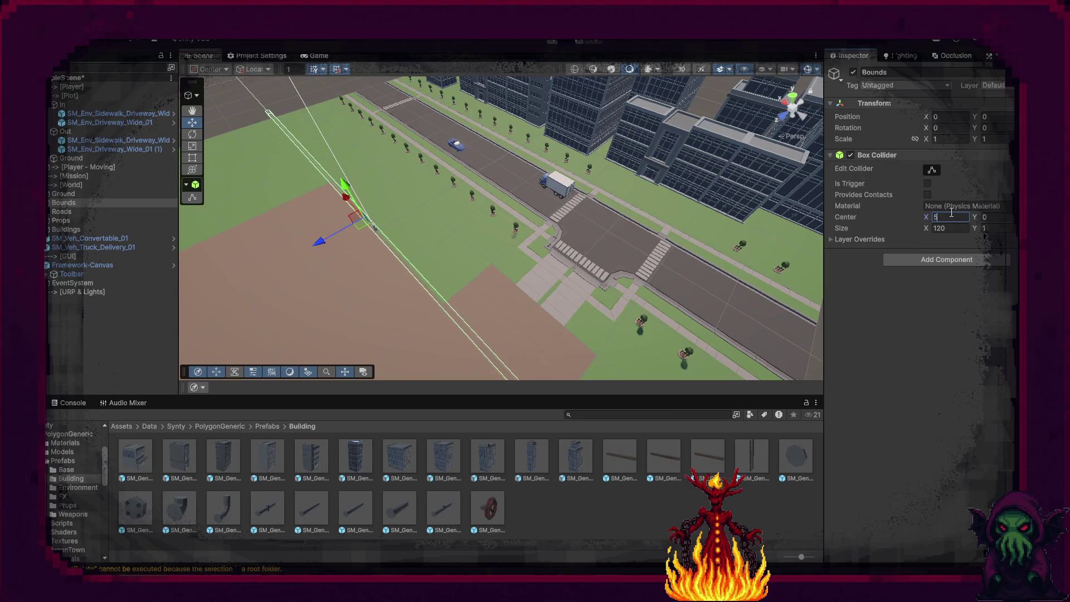
pyautogui.write('0')
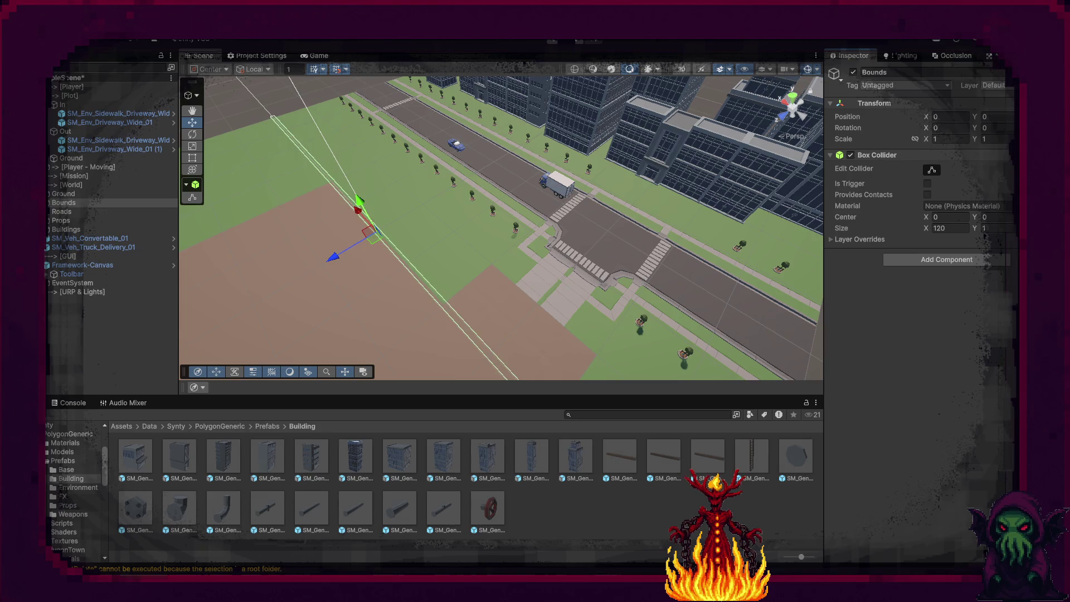
pyautogui.press('Return')
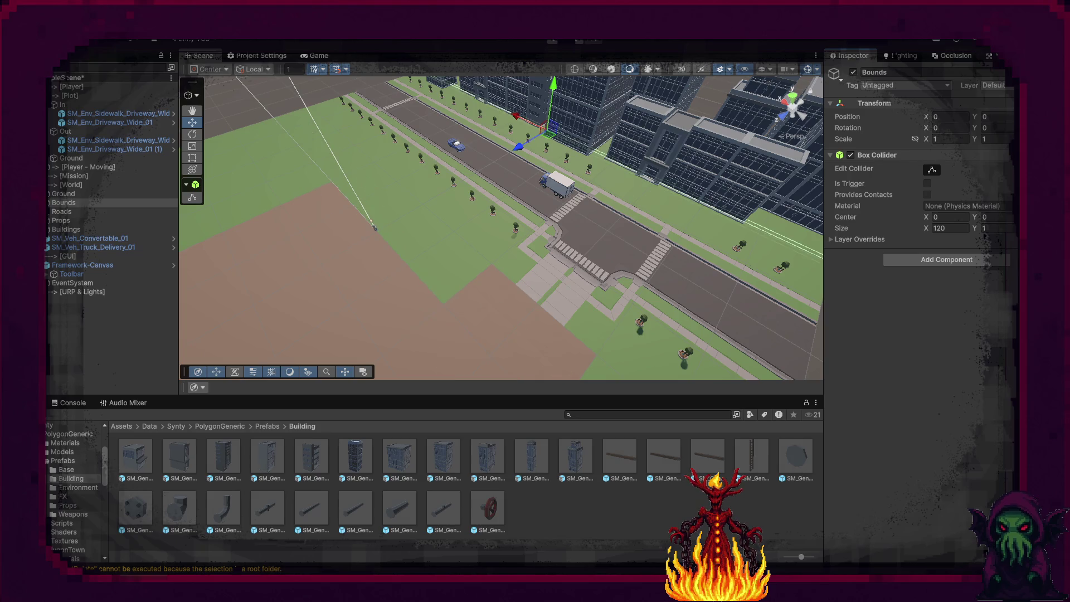
pyautogui.moveTo(519, 147); pyautogui.dragTo(344, 251)
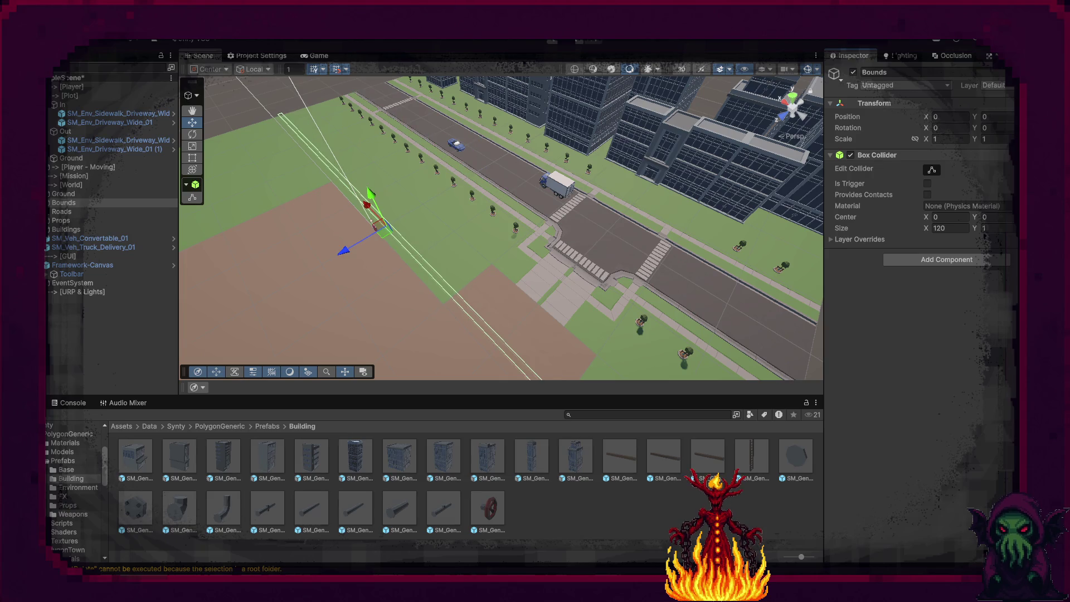
pyautogui.hotkey('ctrl', 'z')
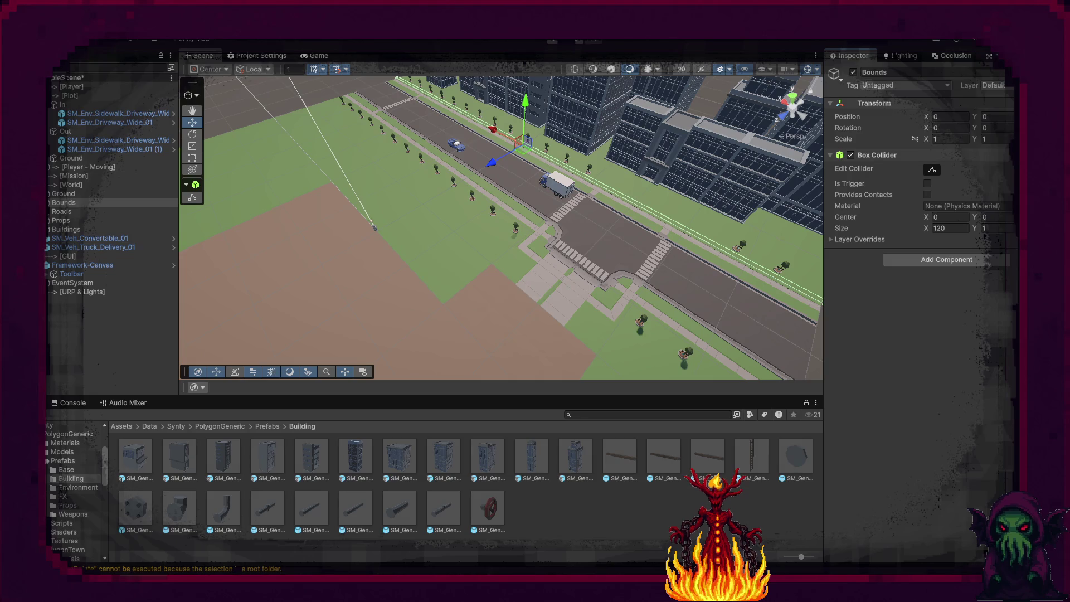
# Set the collider's Center Y to 5 and Size Y to 10.
pyautogui.click(1008, 227)
pyautogui.write('5')
pyautogui.click(1007, 218)
pyautogui.click(1002, 230)
pyautogui.write('1')
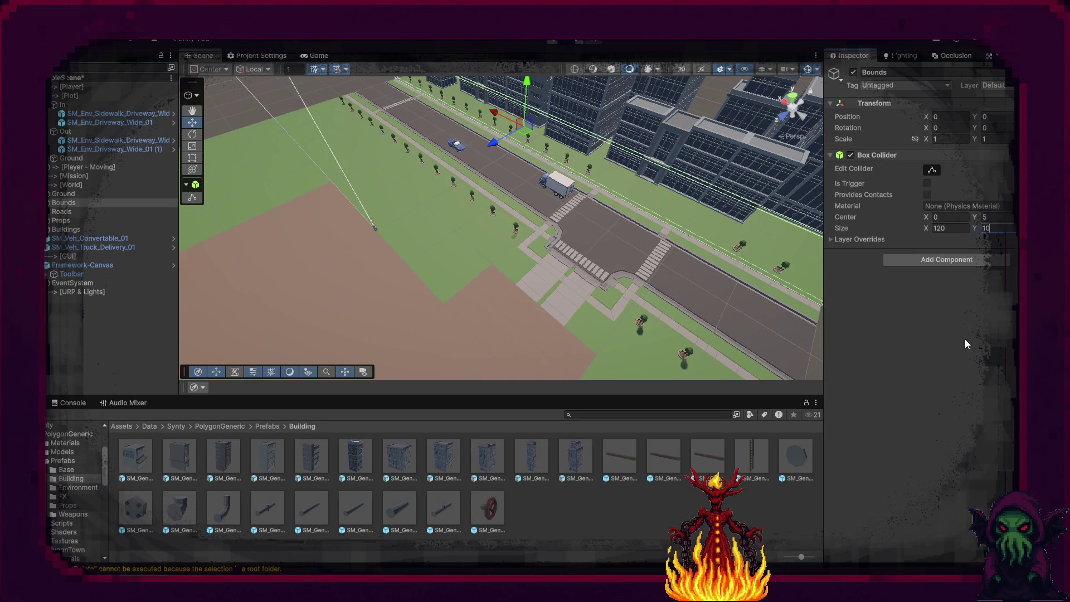
pyautogui.press('Return')
pyautogui.press('f')
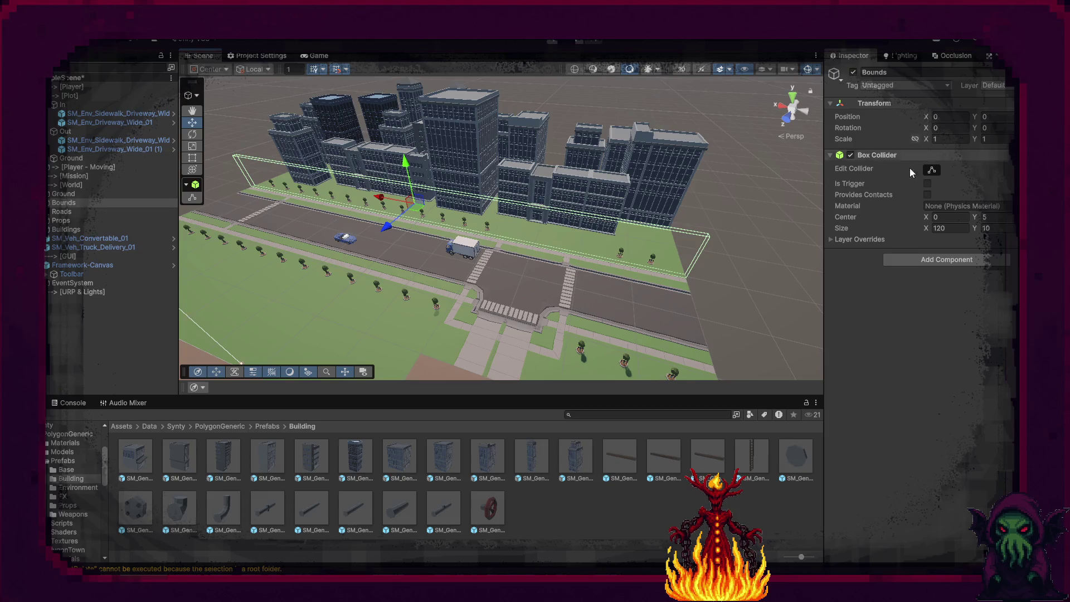
pyautogui.moveTo(746, 255); pyautogui.dragTo(522, 258)
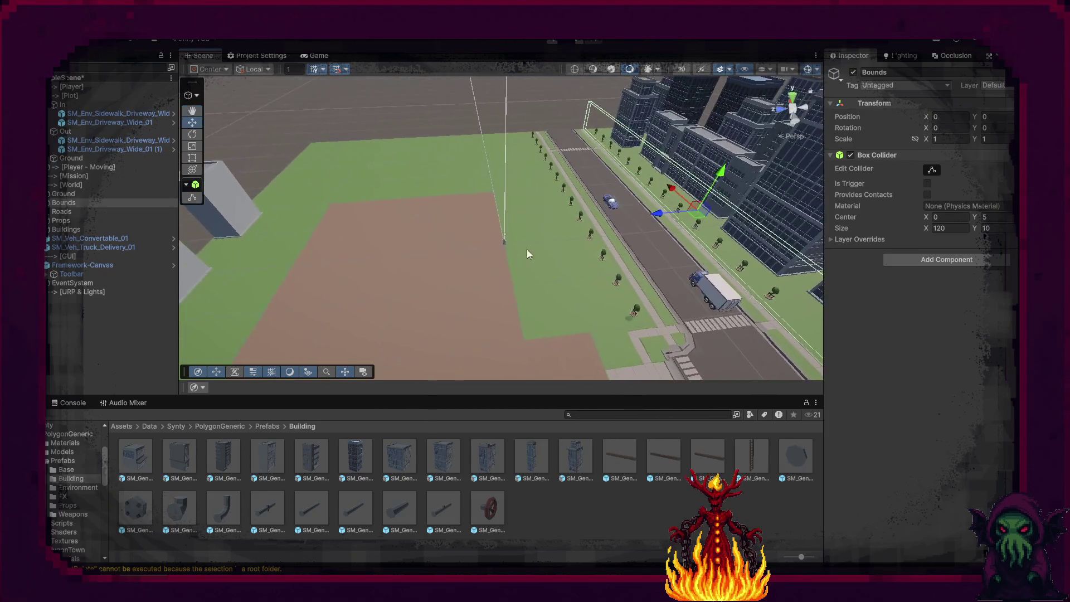
# Add a second Box Collider and paste in the first one's values (Center Y 5, size 120 × 10).
pyautogui.click(975, 257)
pyautogui.click(940, 299)
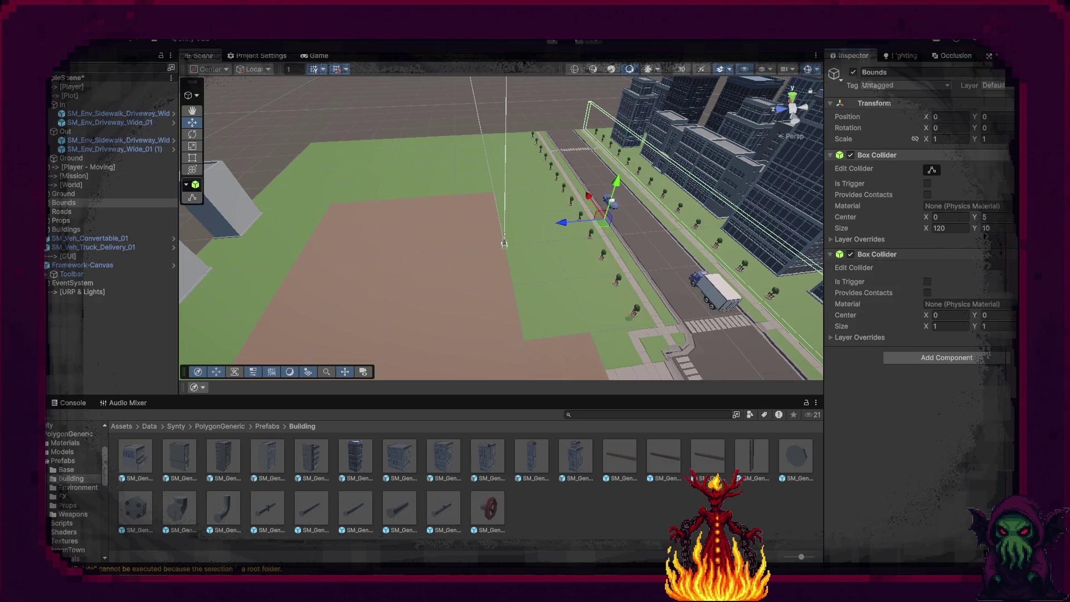
pyautogui.click(1006, 156)
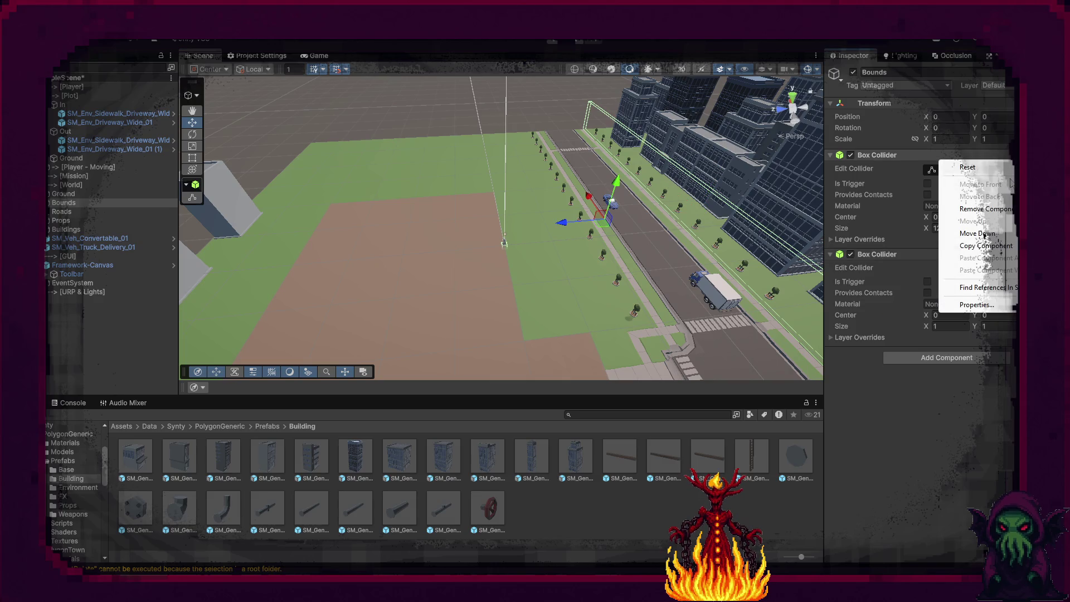
pyautogui.click(987, 245)
pyautogui.click(1006, 255)
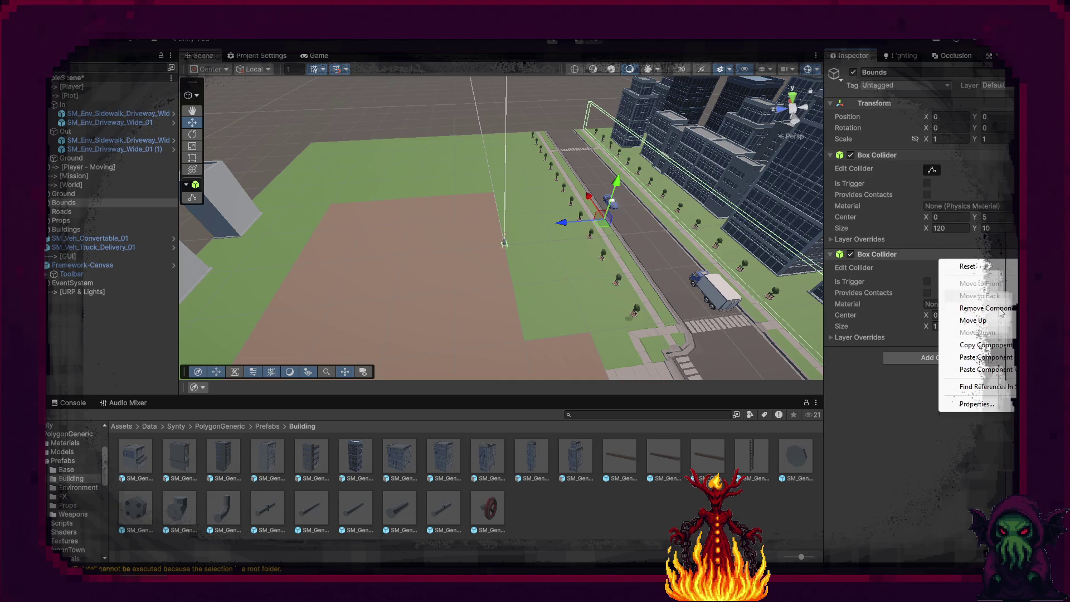
pyautogui.click(998, 370)
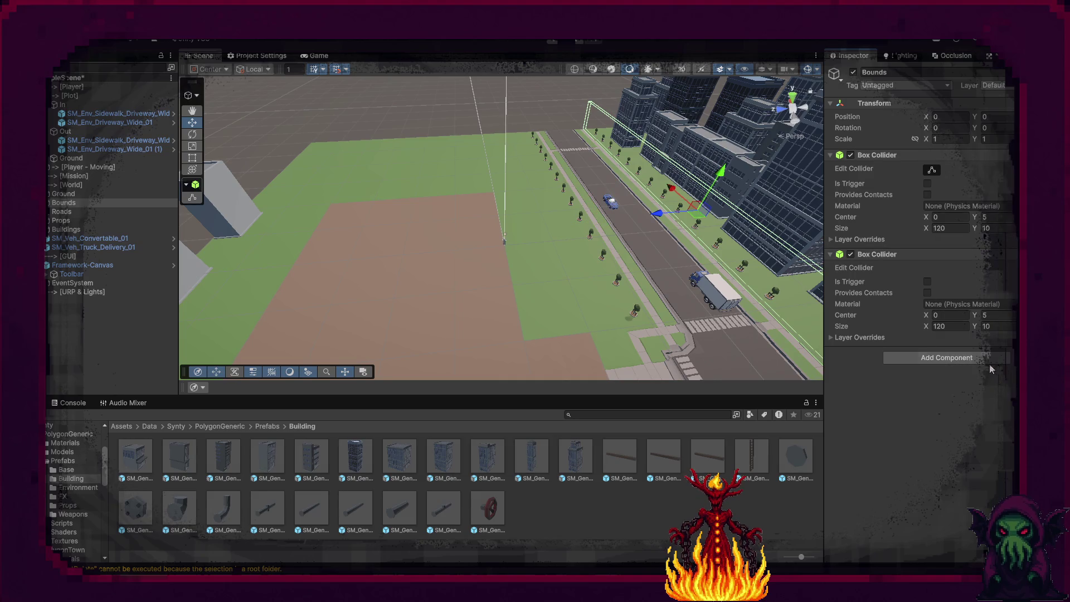
pyautogui.moveTo(789, 299); pyautogui.dragTo(780, 329)
pyautogui.press('Return')
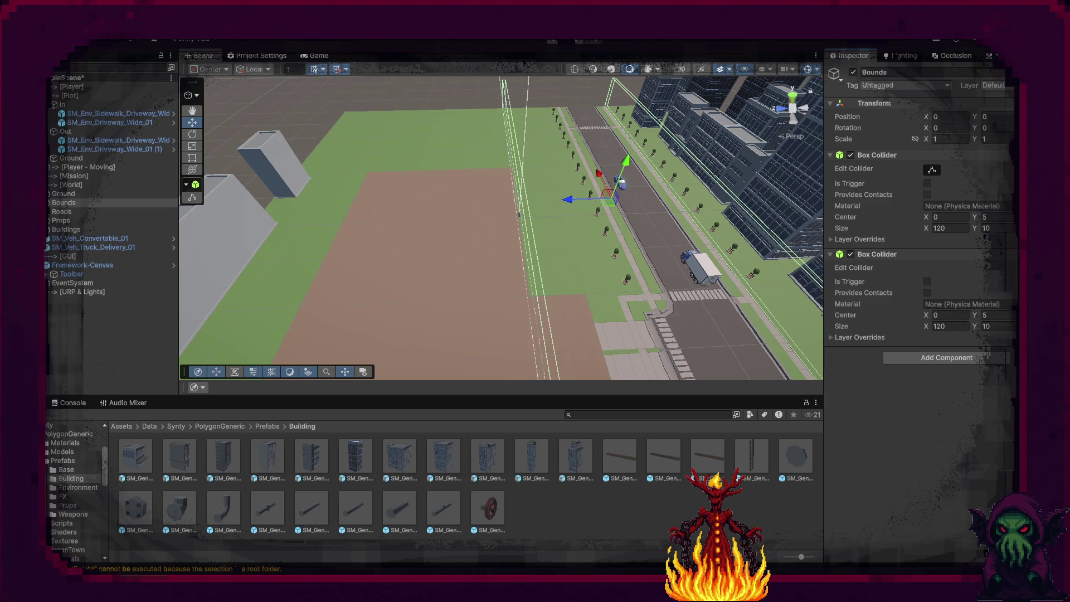
pyautogui.hotkey('ctrl', 'z')
pyautogui.moveTo(616, 286)
pyautogui.mouseDown()
pyautogui.moveTo(341, 275)
pyautogui.moveTo(336, 286)
pyautogui.moveTo(559, 282)
pyautogui.mouseUp()
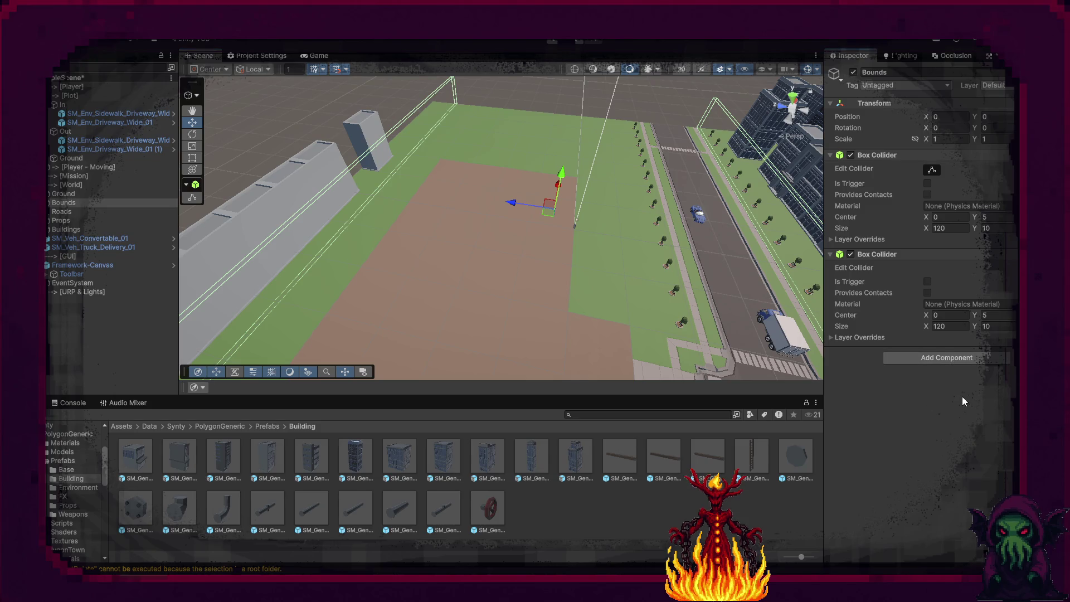
pyautogui.rightClick(939, 256)
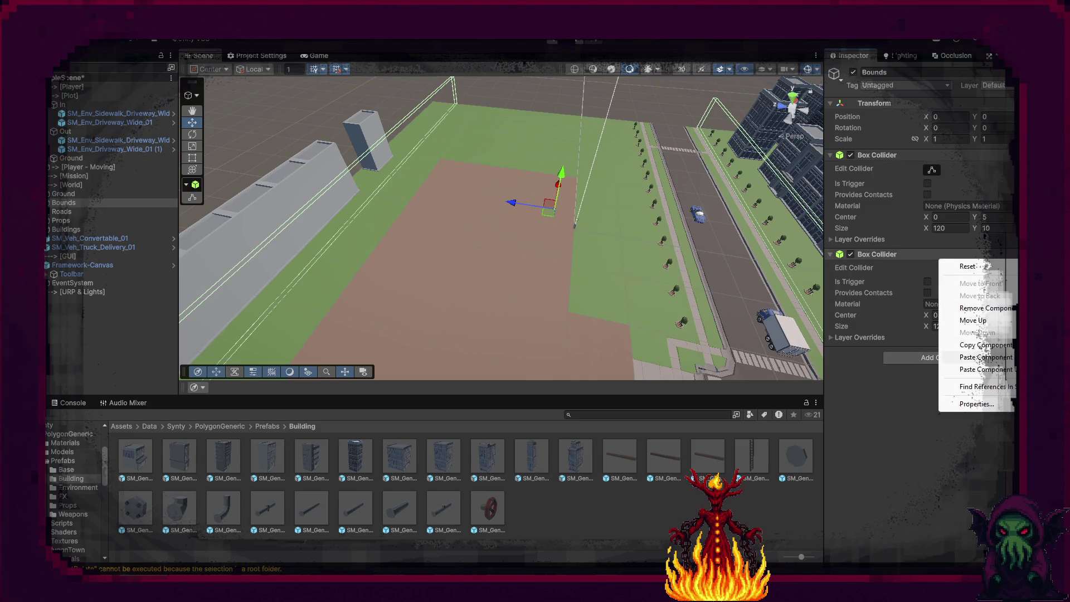
# Paste the collider as a new third collider with Size X 1 and Center X 50.
pyautogui.click(973, 370)
pyautogui.click(984, 424)
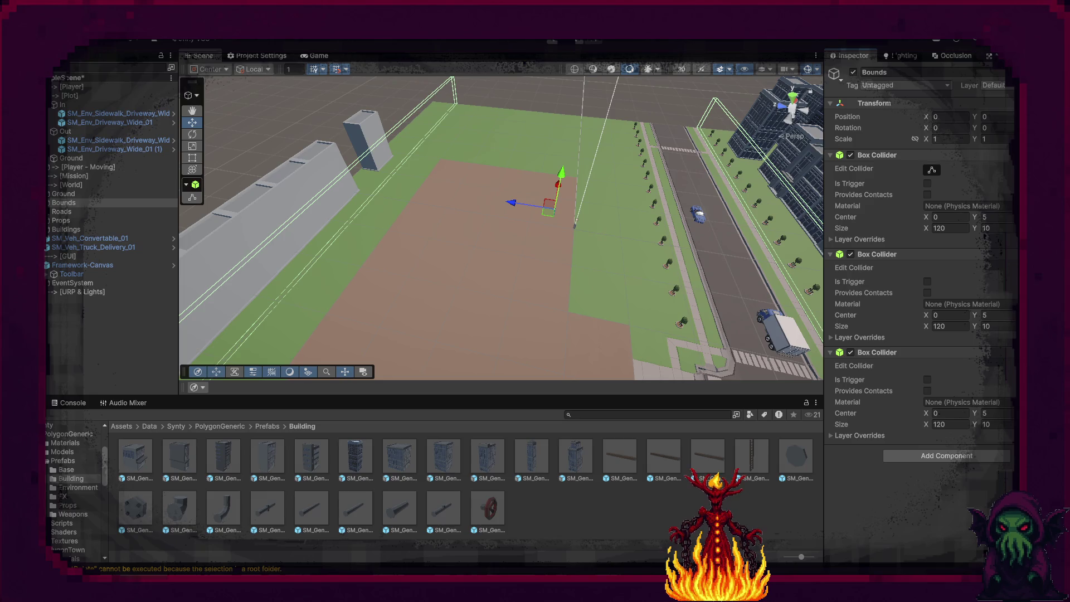
pyautogui.press('Return')
pyautogui.moveTo(570, 327); pyautogui.dragTo(683, 294)
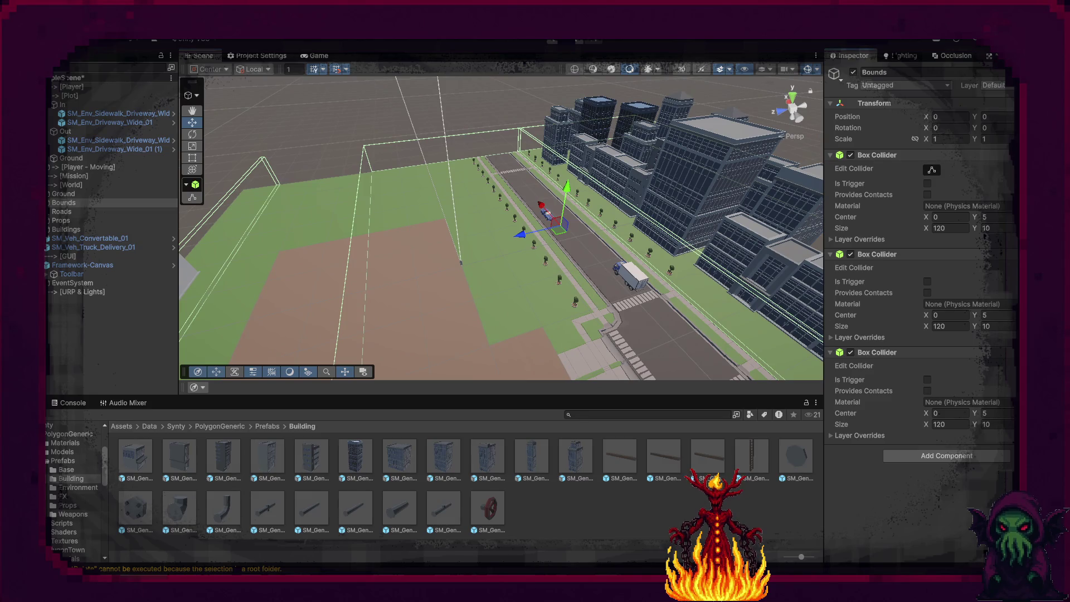
pyautogui.click(939, 413)
pyautogui.click(996, 424)
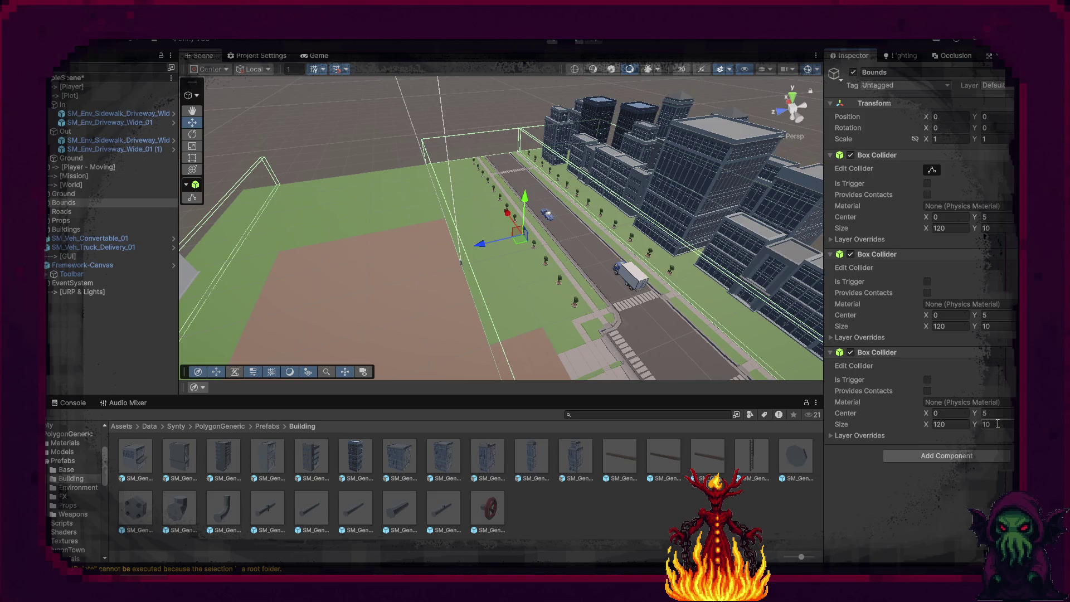
pyautogui.press('Return')
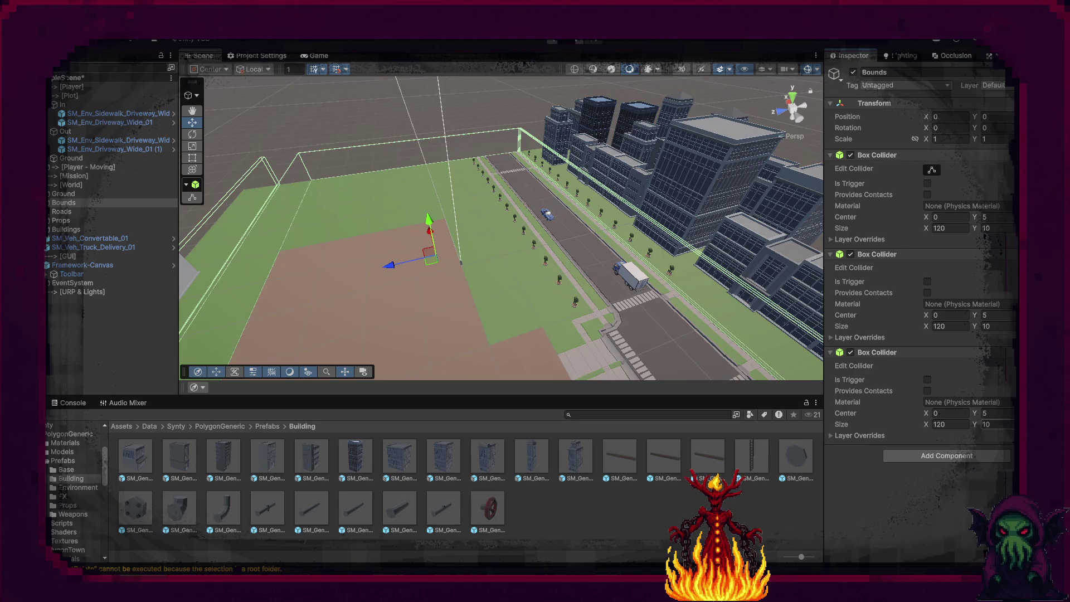
pyautogui.press('Return')
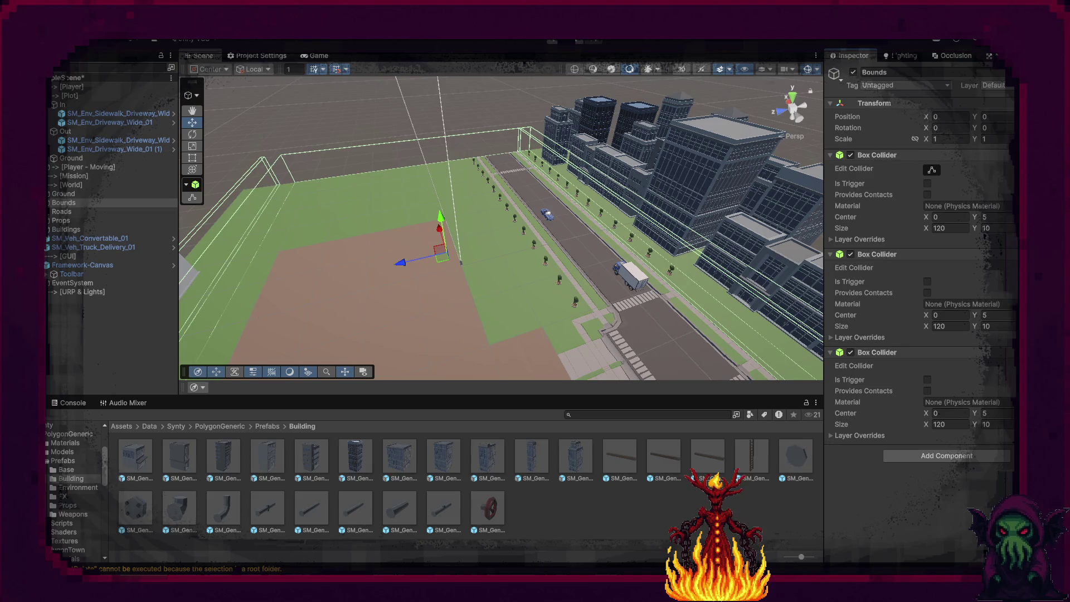
pyautogui.press('Return')
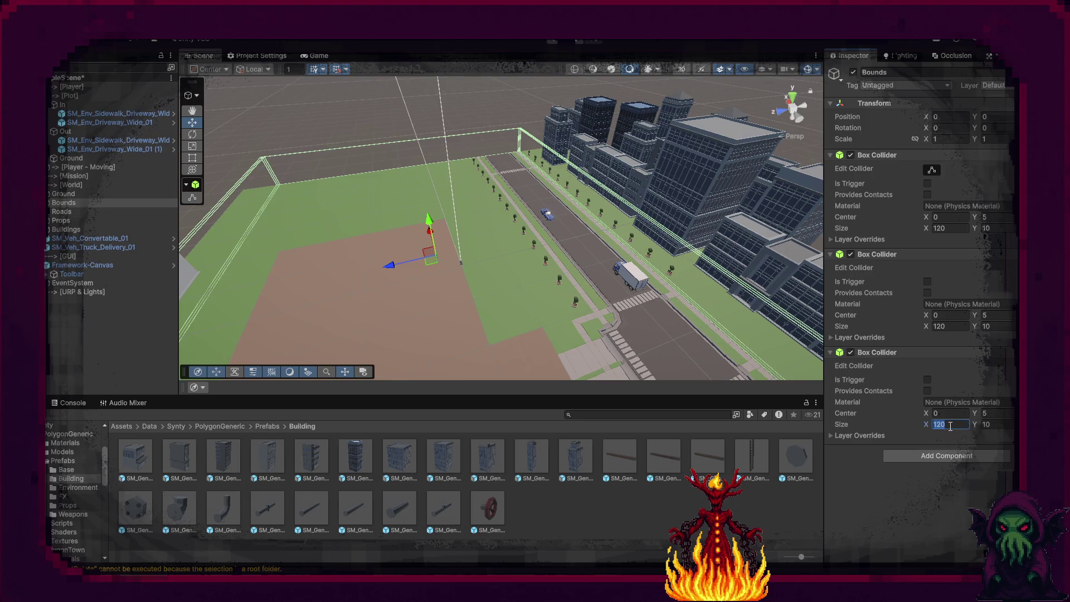
pyautogui.write('1')
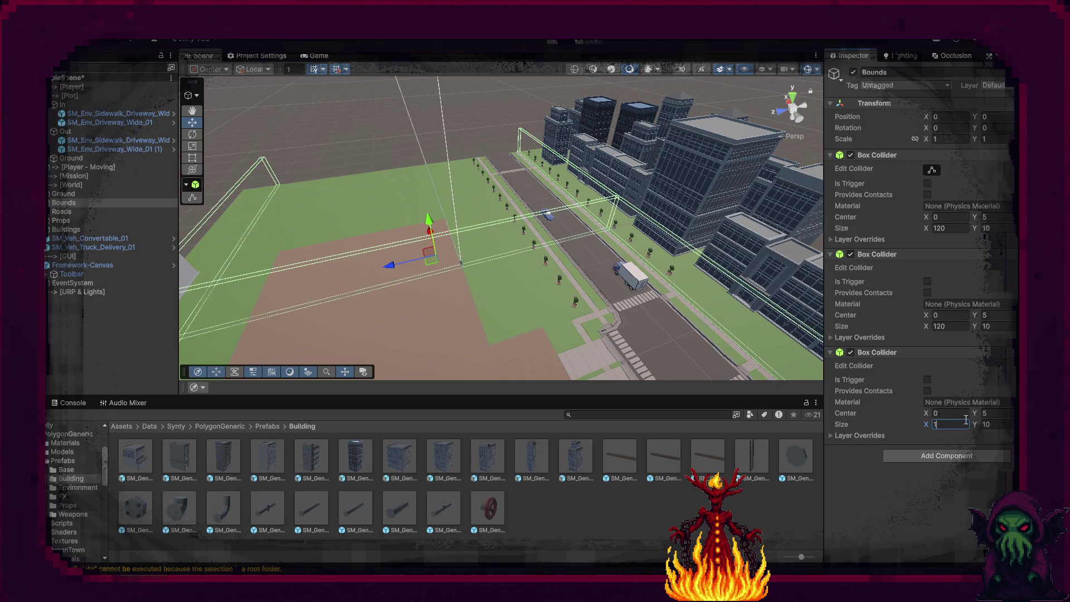
pyautogui.click(949, 414)
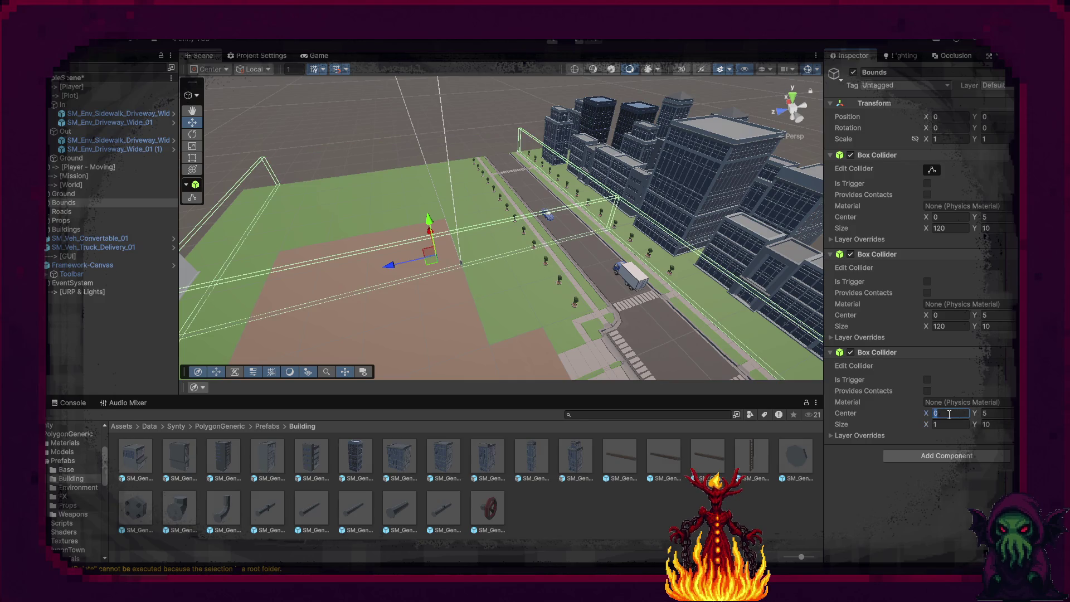
pyautogui.write('40')
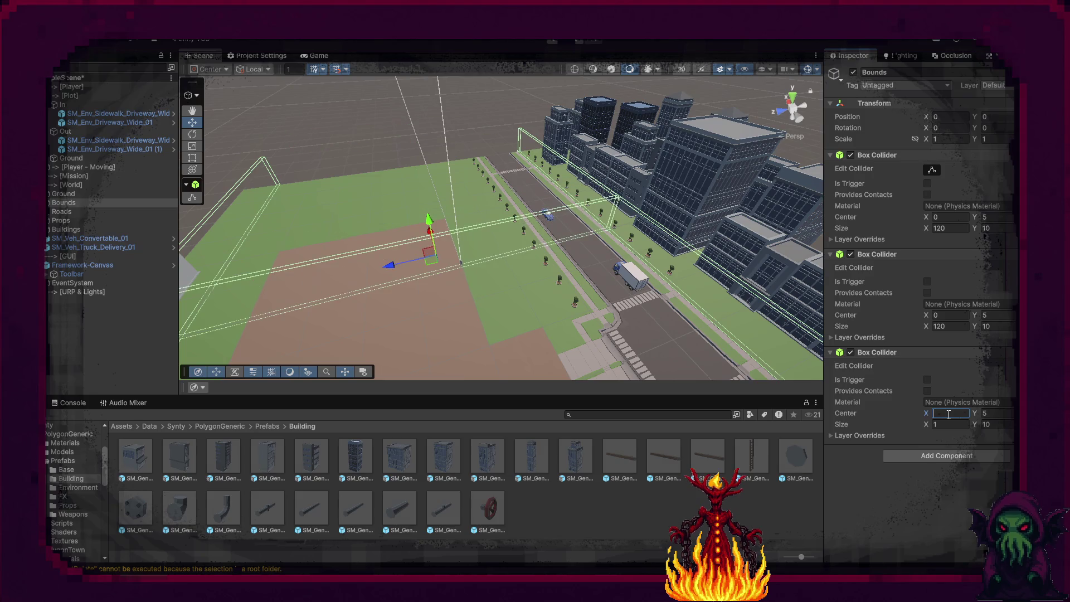
pyautogui.press('BackSpace')
pyautogui.press('BackSpace')
pyautogui.write('60')
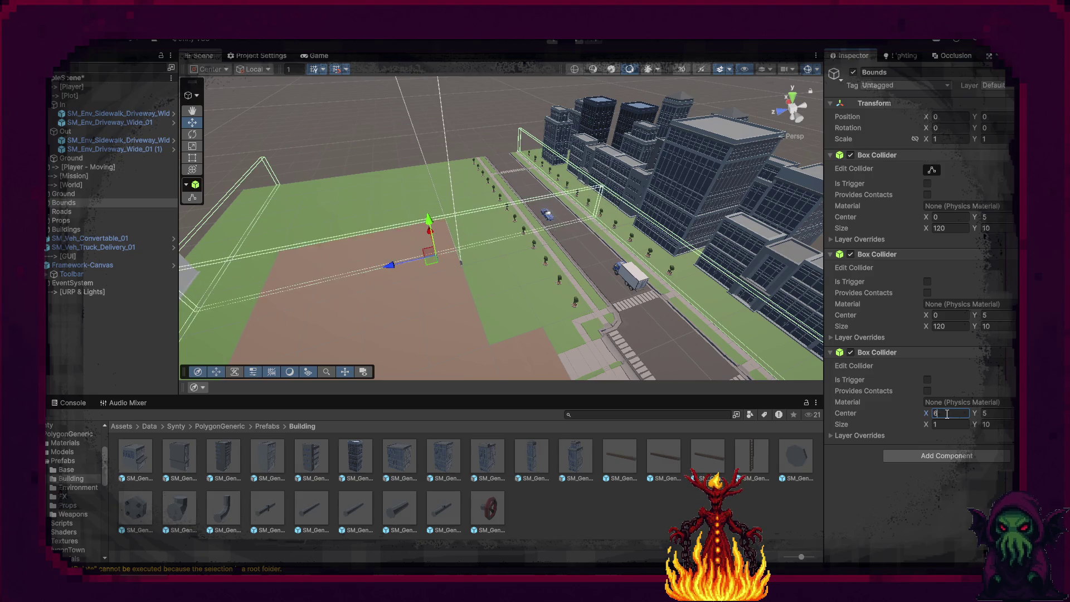
pyautogui.press('BackSpace')
pyautogui.press('BackSpace')
pyautogui.write('50')
pyautogui.moveTo(493, 330); pyautogui.dragTo(399, 347)
pyautogui.moveTo(586, 301); pyautogui.dragTo(641, 290)
# Add a fourth Box Collider with the copied values, set Center X to -50, and deselect Bounds.
pyautogui.click(1002, 352)
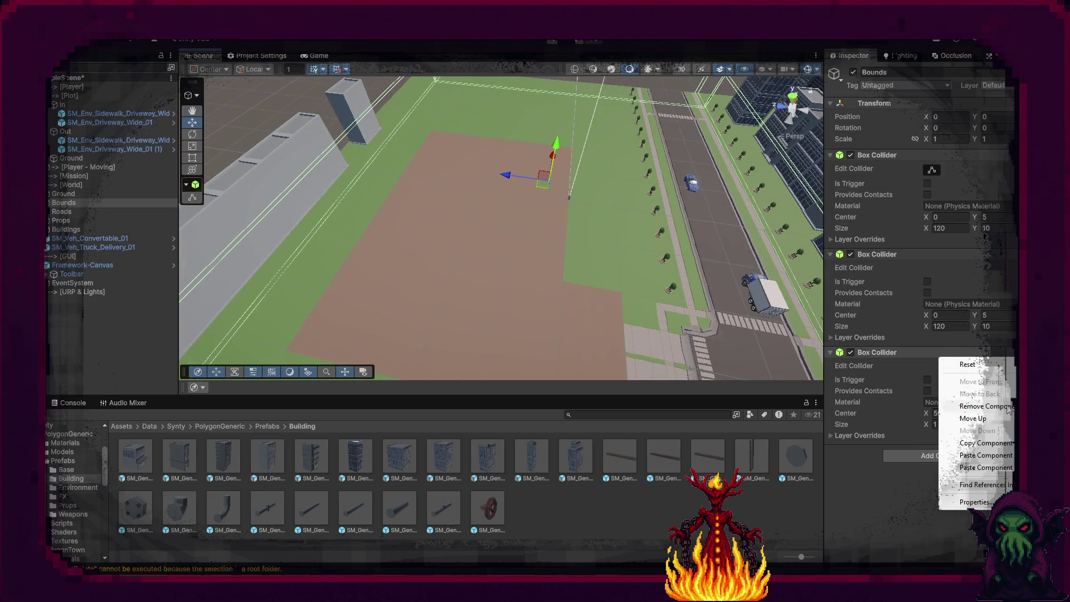
pyautogui.click(986, 443)
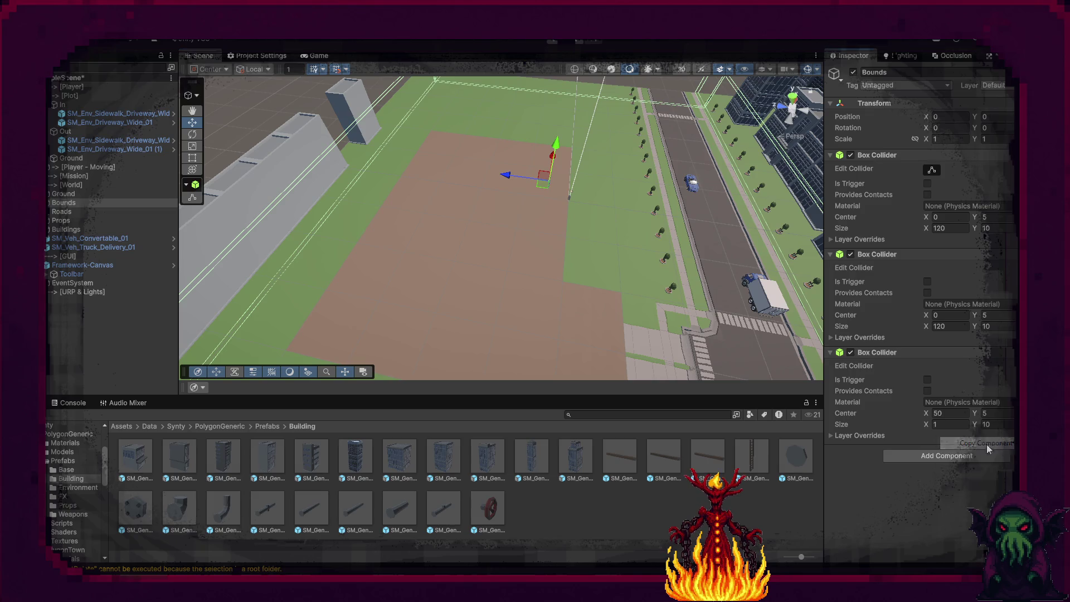
pyautogui.click(938, 458)
pyautogui.click(918, 428)
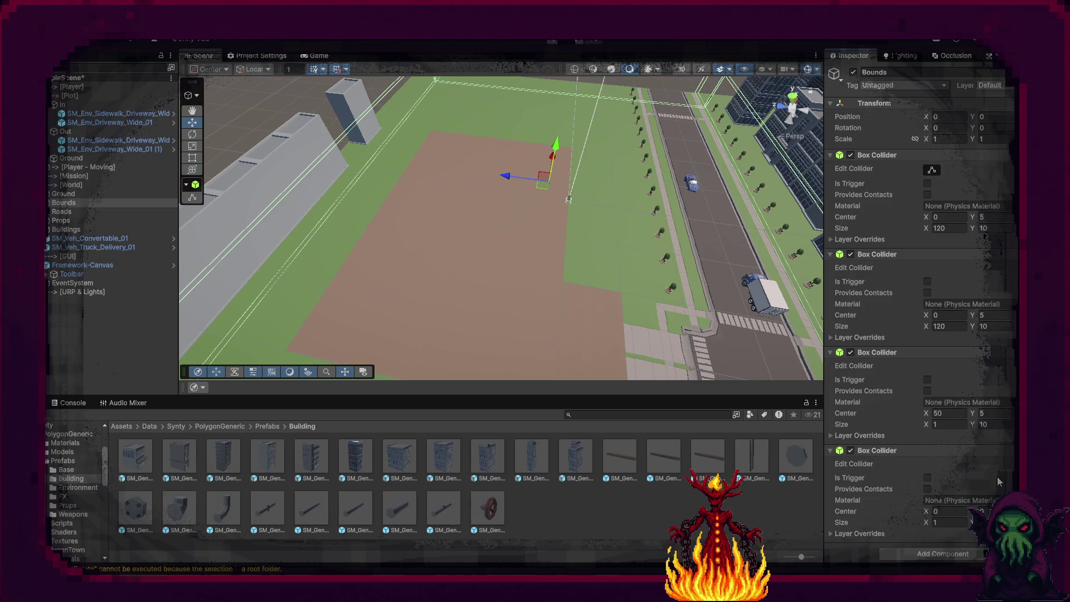
pyautogui.click(1001, 352)
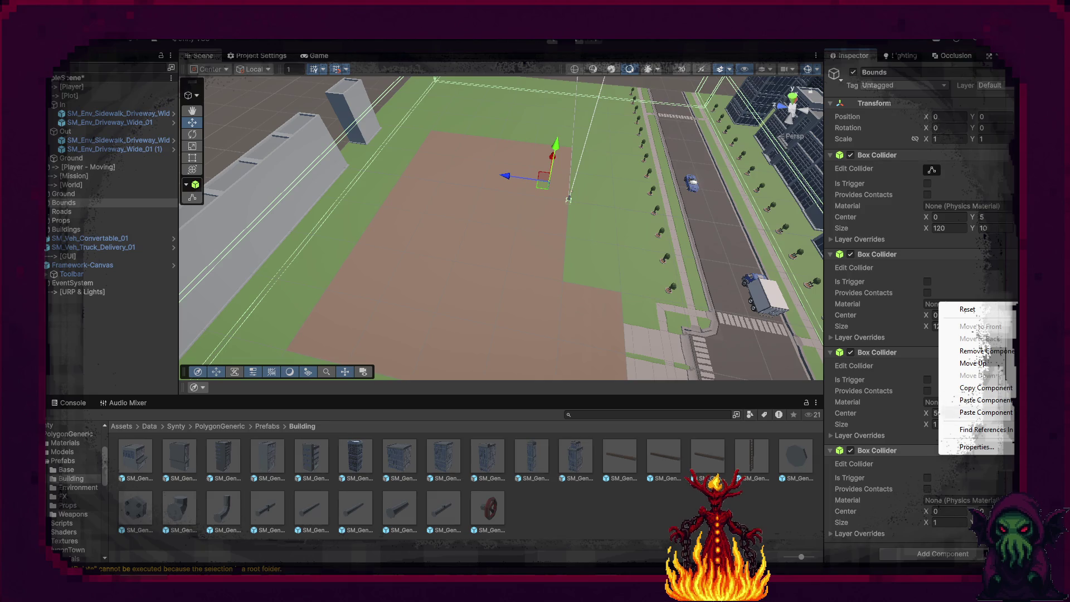
pyautogui.click(985, 413)
pyautogui.moveTo(457, 278)
pyautogui.mouseDown()
pyautogui.moveTo(493, 290)
pyautogui.moveTo(407, 306)
pyautogui.mouseUp()
pyautogui.click(942, 511)
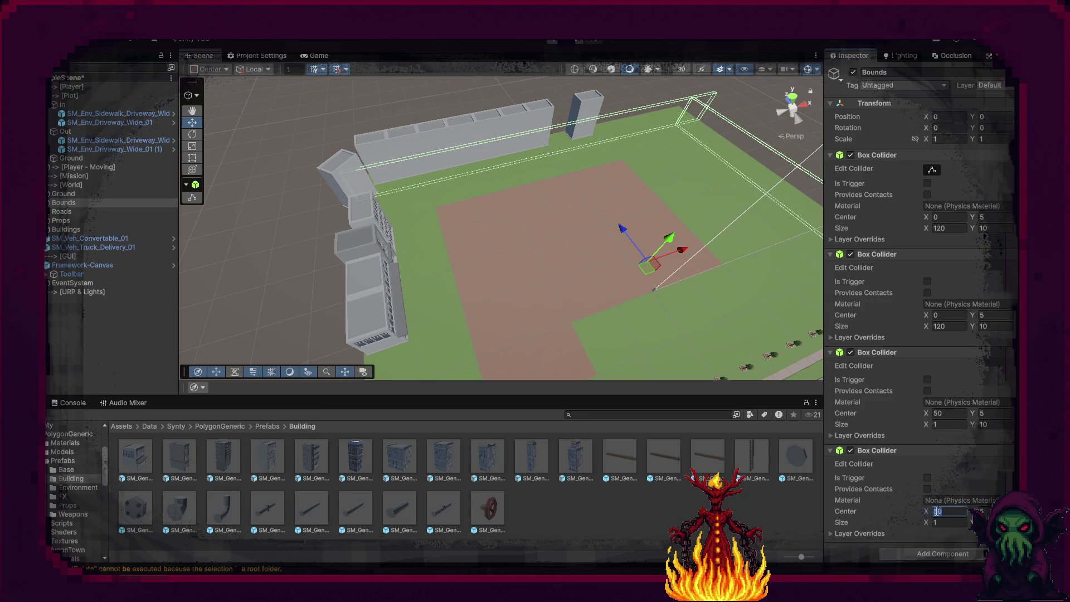
pyautogui.write('-')
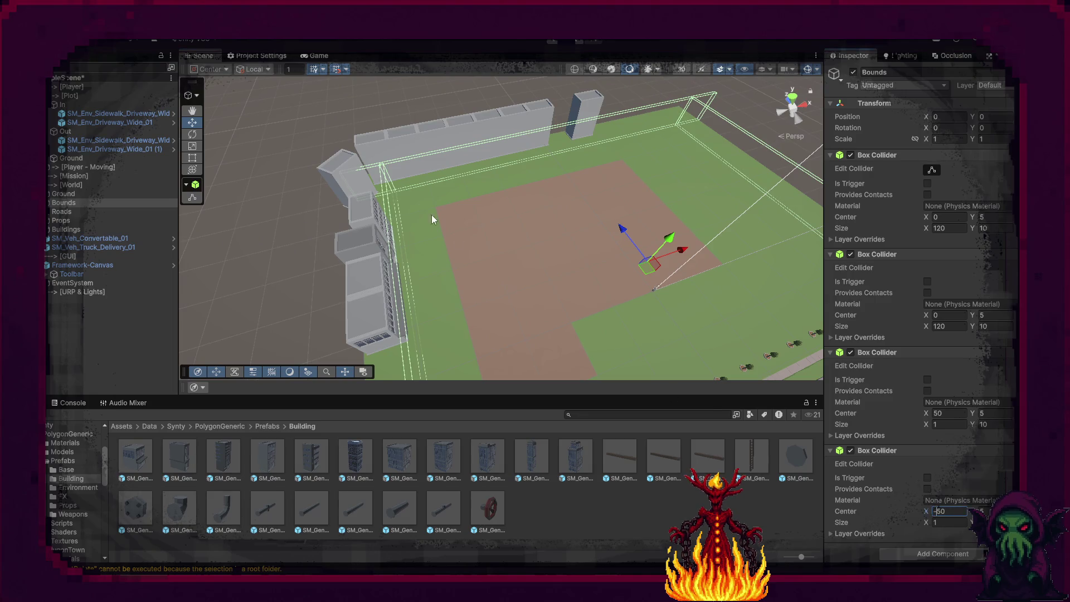
pyautogui.click(299, 124)
pyautogui.moveTo(530, 208)
pyautogui.mouseDown()
pyautogui.moveTo(836, 175)
pyautogui.moveTo(919, 83)
pyautogui.moveTo(132, 47)
pyautogui.moveTo(270, 57)
pyautogui.moveTo(870, 240)
pyautogui.moveTo(968, 227)
pyautogui.moveTo(369, 396)
pyautogui.mouseUp()
# Open the PolygonGeneric Environment prefabs folder and scroll through its contents.
pyautogui.click(267, 427)
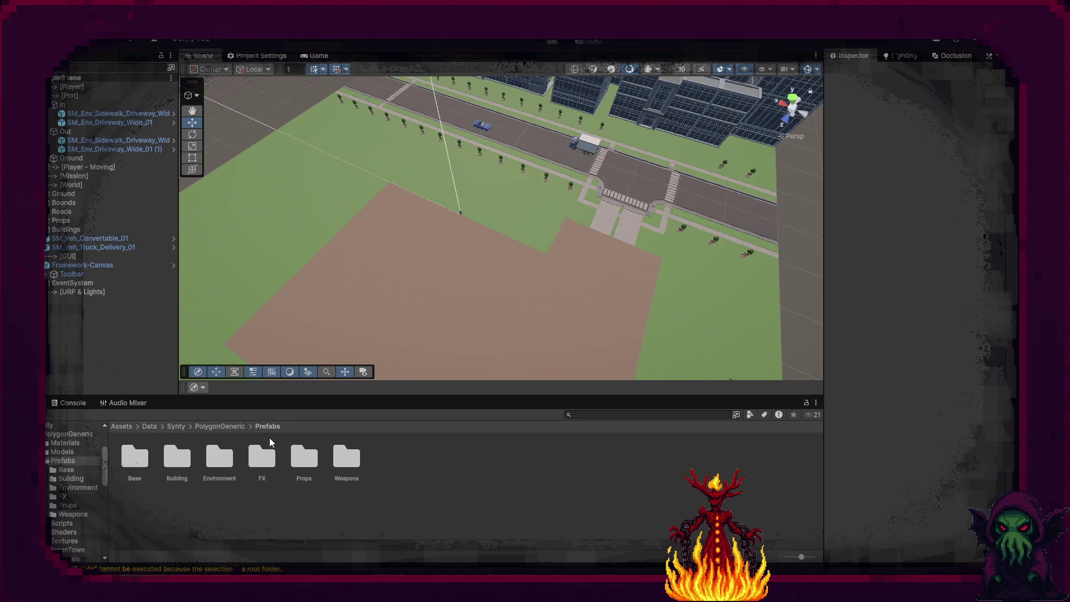
pyautogui.doubleClick(225, 461)
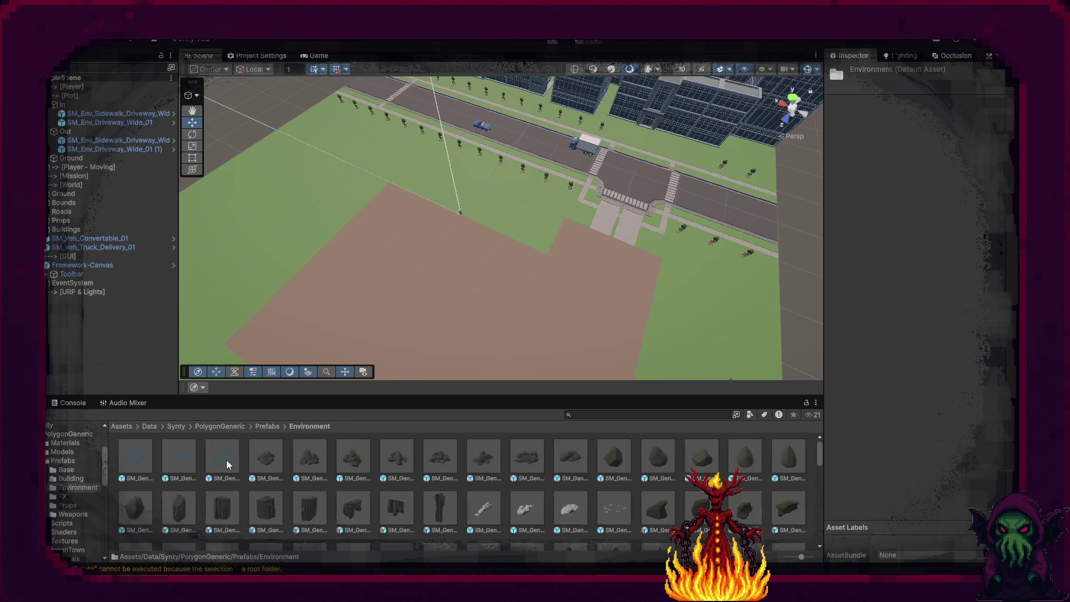
pyautogui.scroll(-5, 332, 504)
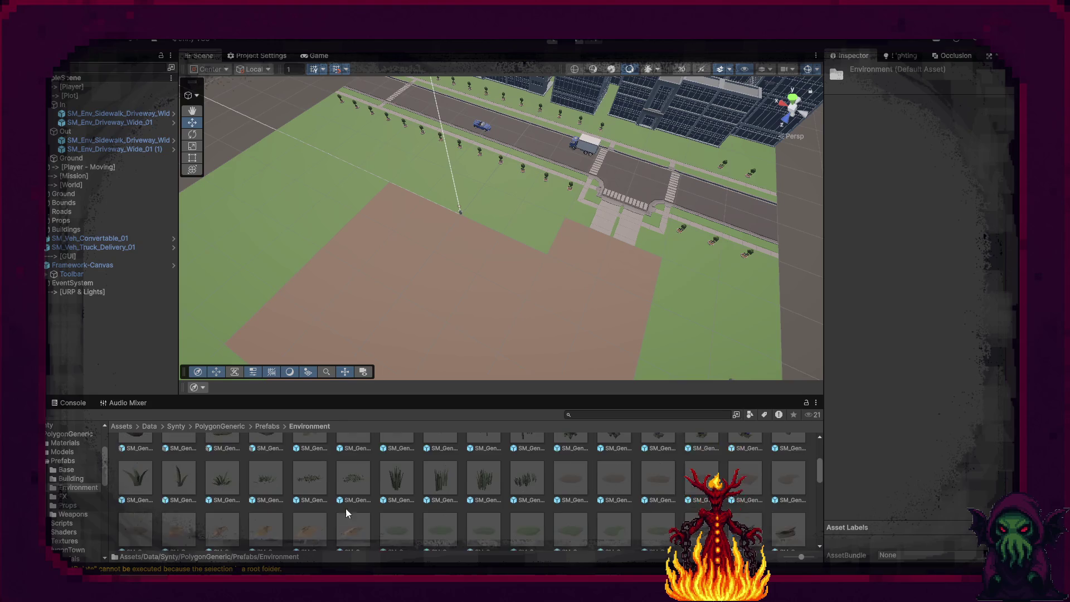
pyautogui.scroll(-2, 362, 510)
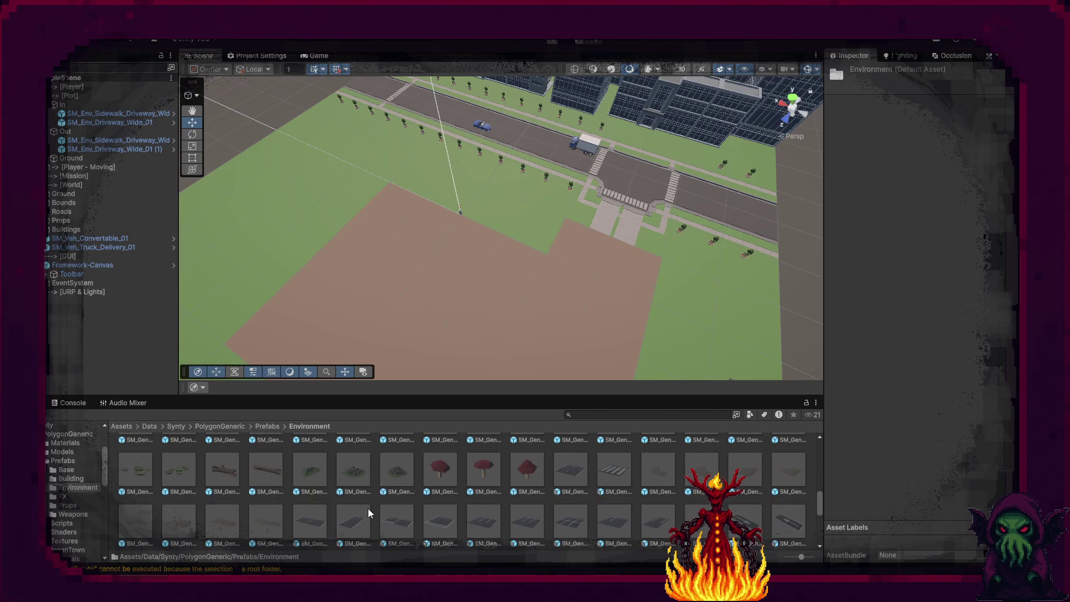
pyautogui.scroll(1, 368, 509)
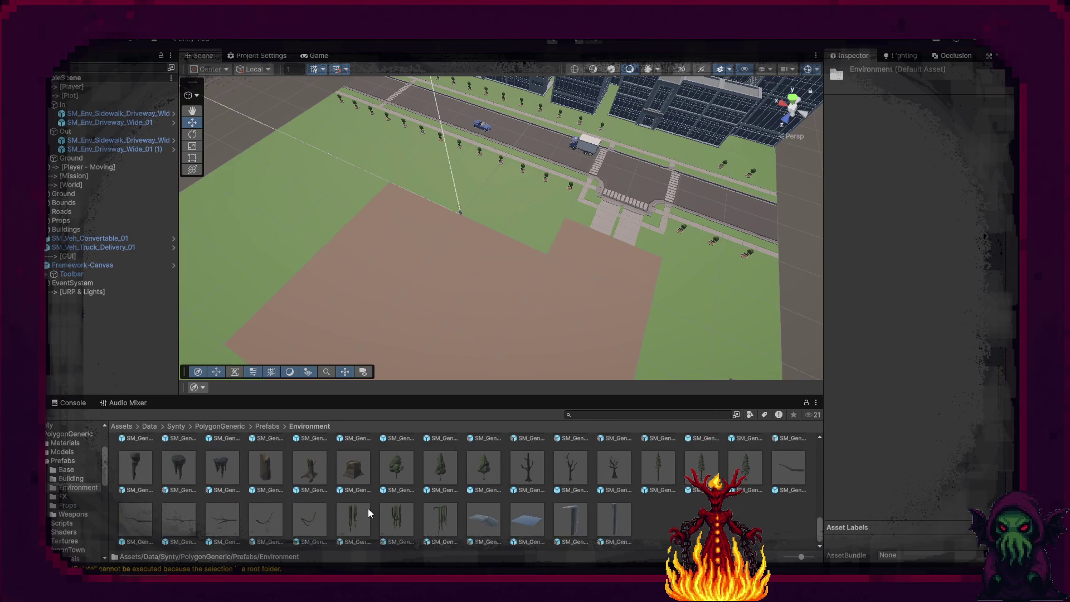
pyautogui.scroll(3, 367, 508)
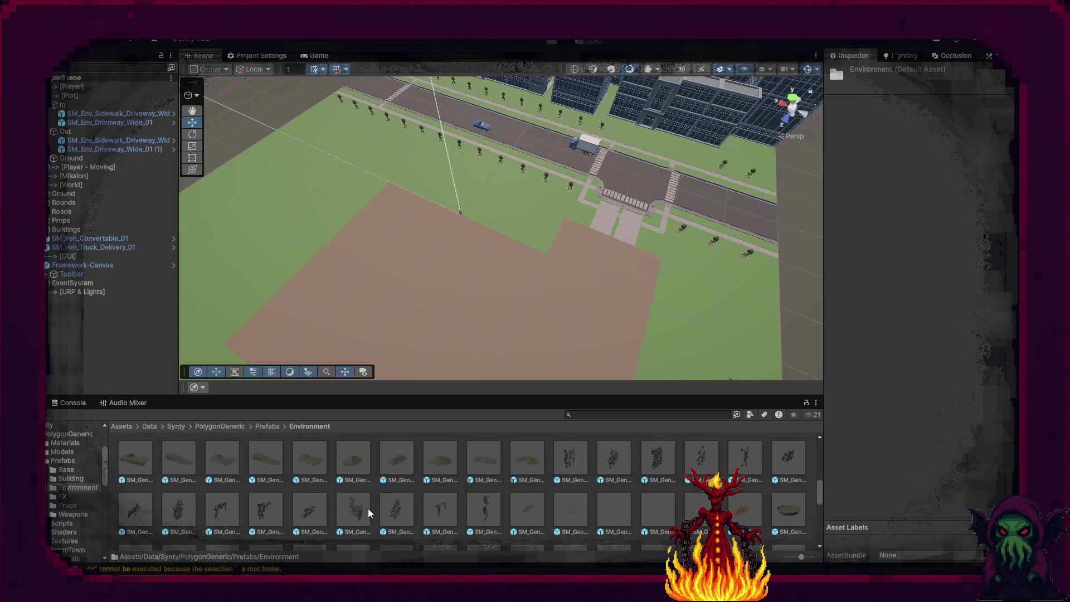
pyautogui.scroll(-3, 368, 509)
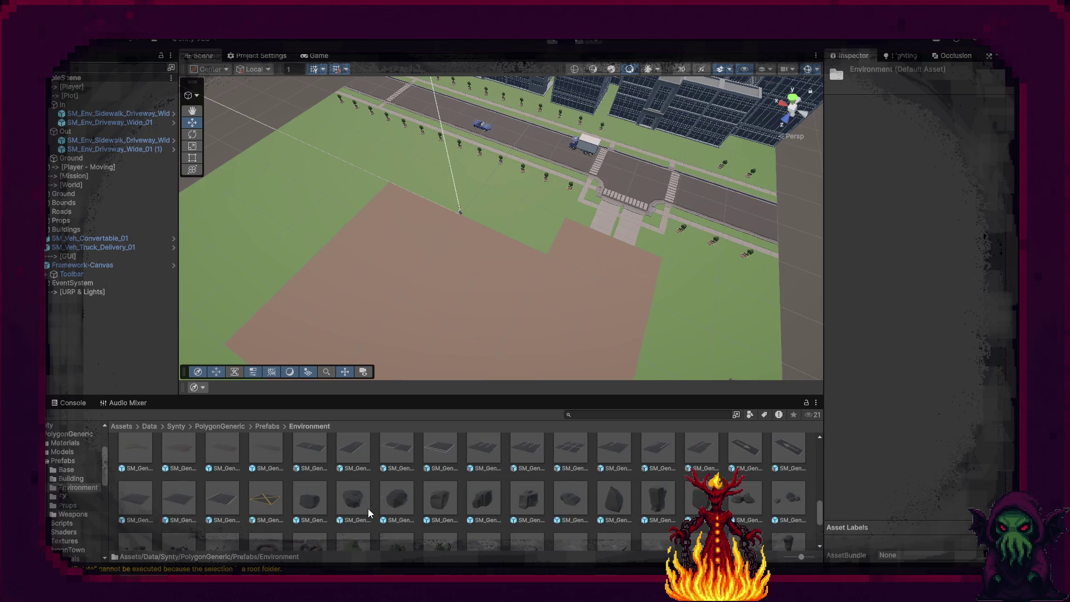
pyautogui.scroll(-1, 368, 509)
pyautogui.scroll(4, 369, 507)
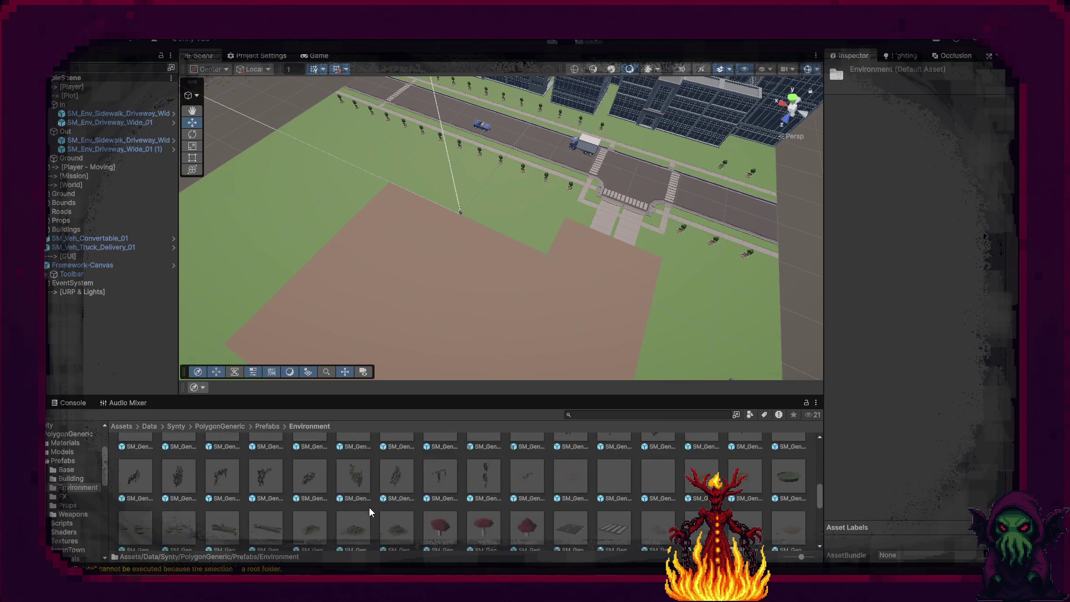
pyautogui.scroll(3, 368, 507)
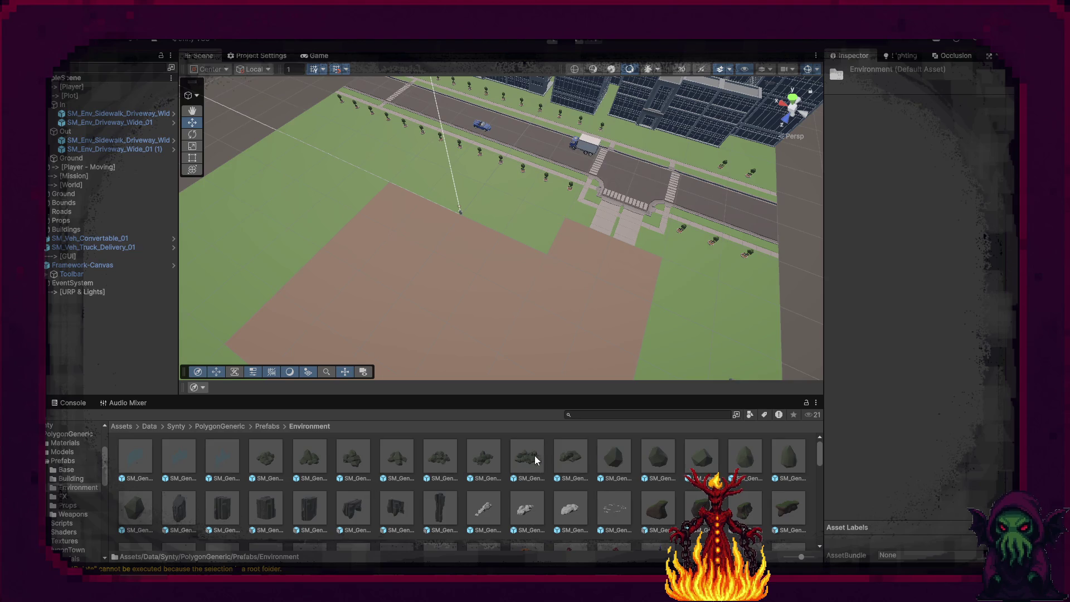
# Compare Bush_Large_03 and the mountain prefabs, then drag SM_Gen_Env_Bush_01 into the scene.
pyautogui.click(519, 459)
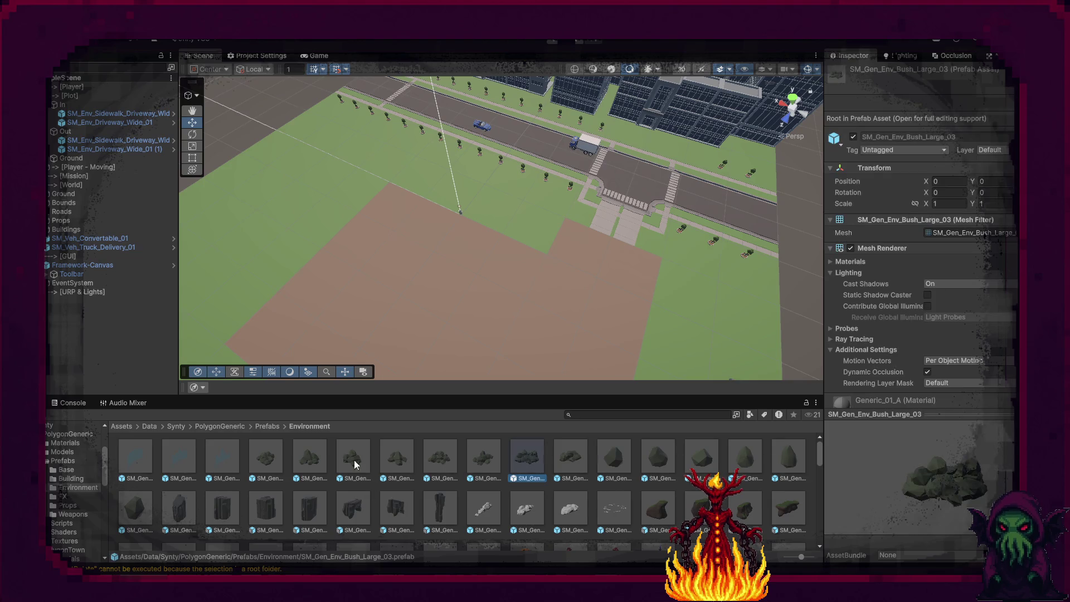
pyautogui.click(231, 455)
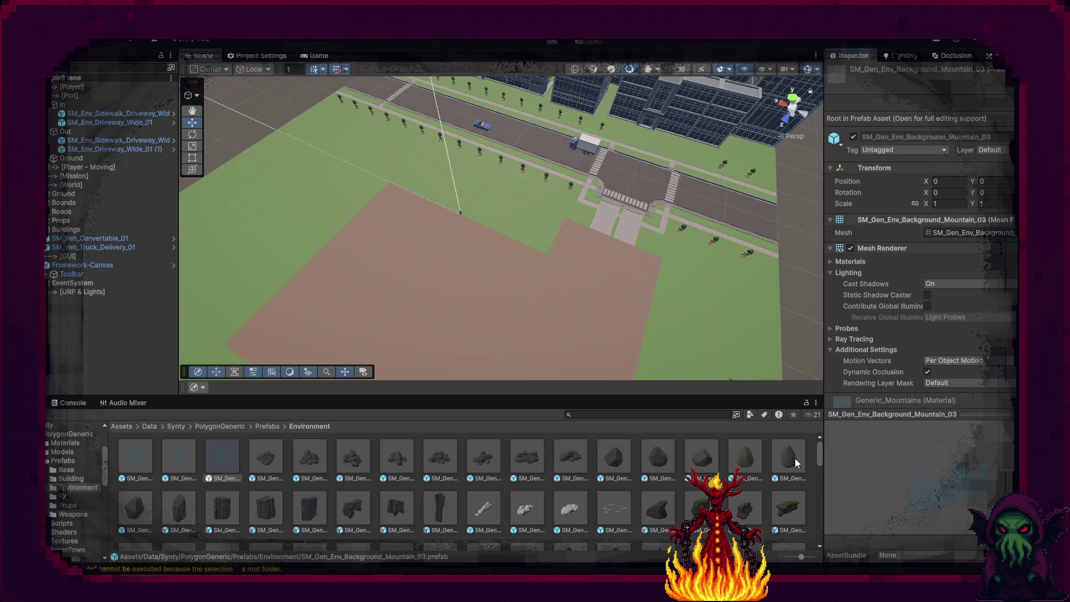
pyautogui.moveTo(477, 293); pyautogui.dragTo(246, 390)
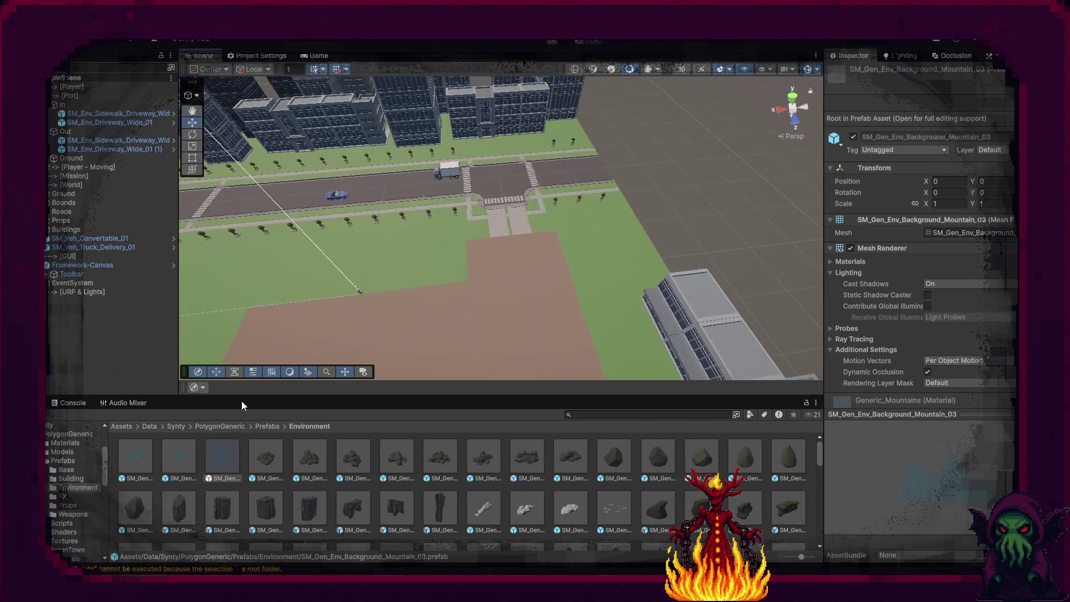
pyautogui.click(138, 455)
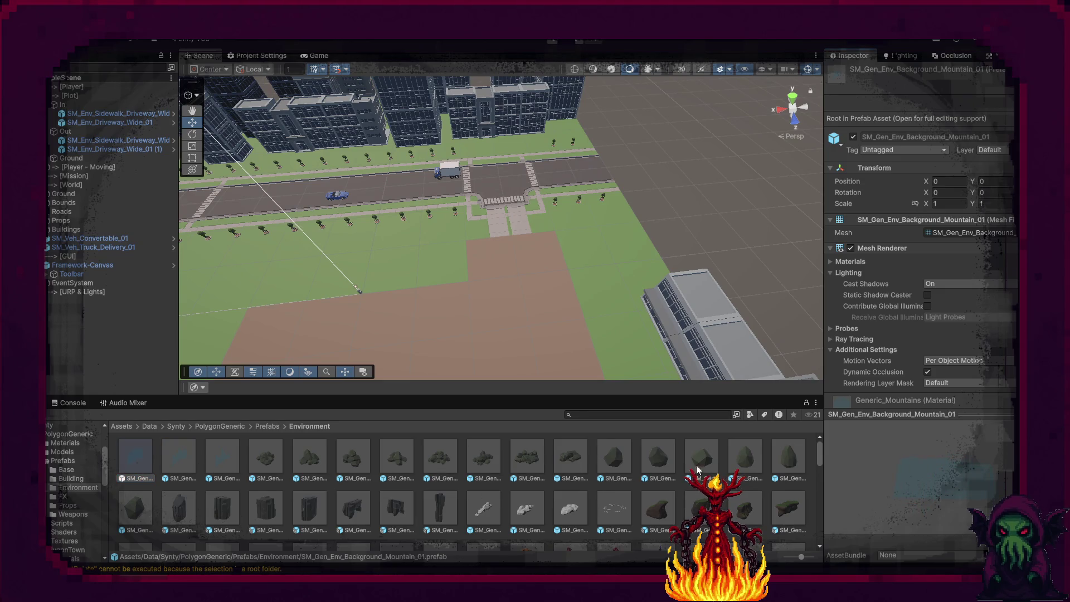
pyautogui.click(273, 462)
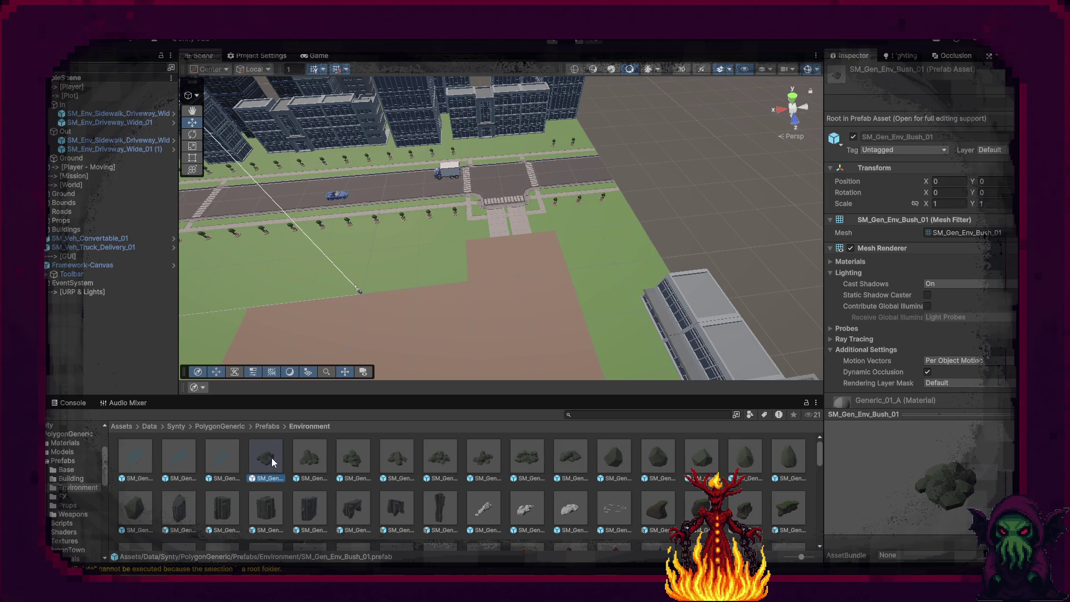
pyautogui.moveTo(268, 461)
pyautogui.mouseDown()
pyautogui.moveTo(679, 294)
pyautogui.moveTo(635, 281)
pyautogui.mouseUp()
# Reset the SM_Gen_Env_Bush_01 bush's transform, rotate it, and place it on the lawn left of the path.
pyautogui.press('f')
pyautogui.moveTo(538, 303)
pyautogui.keyDown('alt'); pyautogui.mouseDown()
pyautogui.moveTo(718, 283)
pyautogui.moveTo(725, 240)
pyautogui.mouseUp(); pyautogui.keyUp('alt')
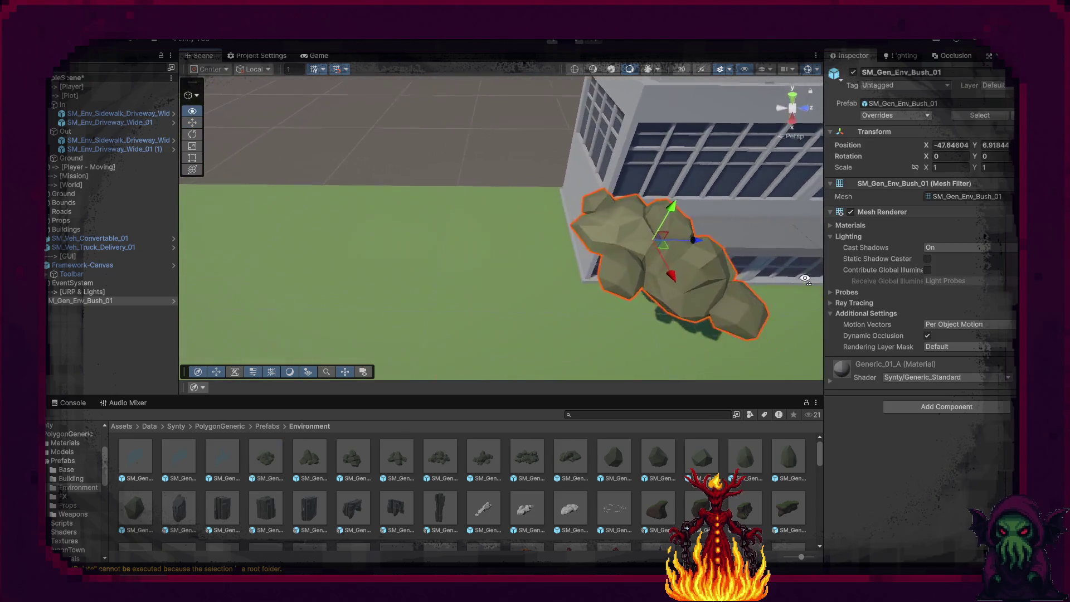
pyautogui.scroll(-5, 724, 240)
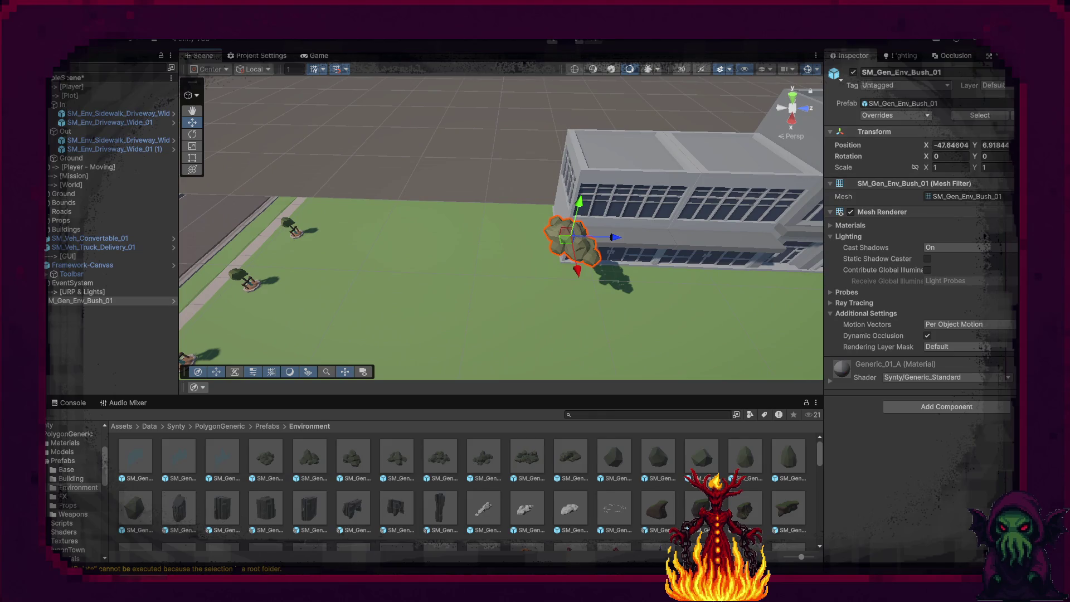
pyautogui.rightClick(943, 136)
pyautogui.click(954, 143)
pyautogui.press('f')
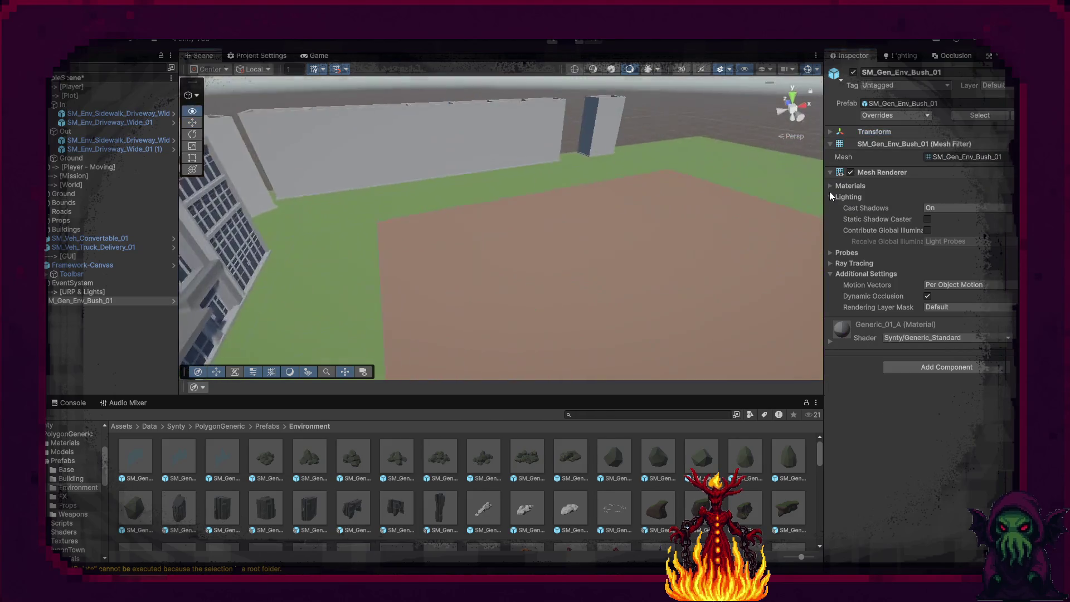
pyautogui.moveTo(741, 262)
pyautogui.keyDown('alt'); pyautogui.mouseDown()
pyautogui.moveTo(691, 287)
pyautogui.moveTo(403, 356)
pyautogui.moveTo(389, 348)
pyautogui.mouseUp(); pyautogui.keyUp('alt')
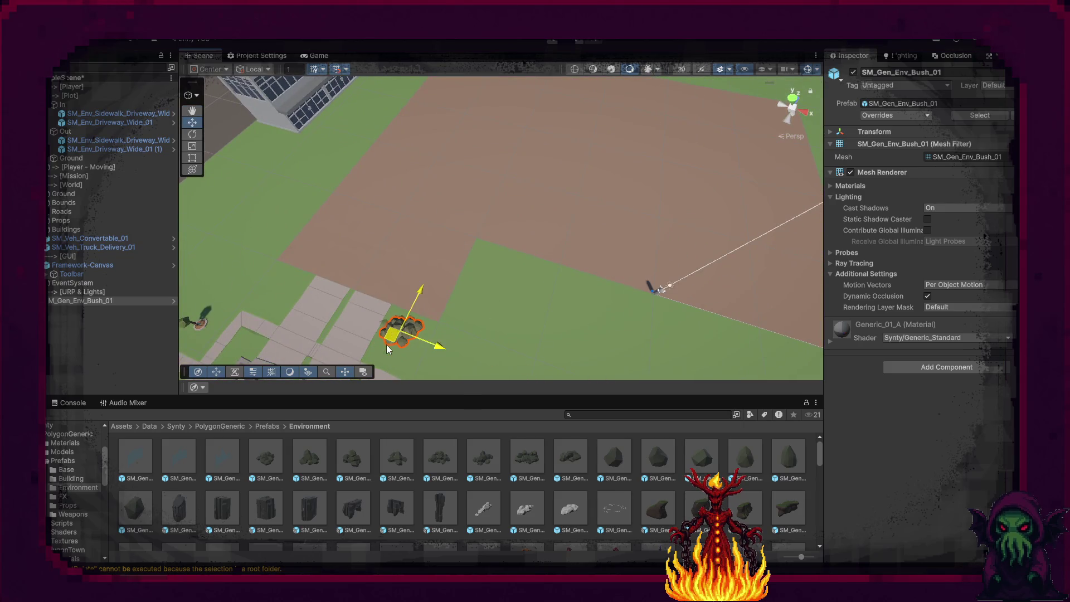
pyautogui.press('f')
pyautogui.moveTo(346, 234)
pyautogui.keyDown('alt'); pyautogui.mouseDown()
pyautogui.moveTo(505, 280)
pyautogui.moveTo(390, 278)
pyautogui.moveTo(424, 278)
pyautogui.mouseUp(); pyautogui.keyUp('alt')
pyautogui.press('e')
pyautogui.press('w')
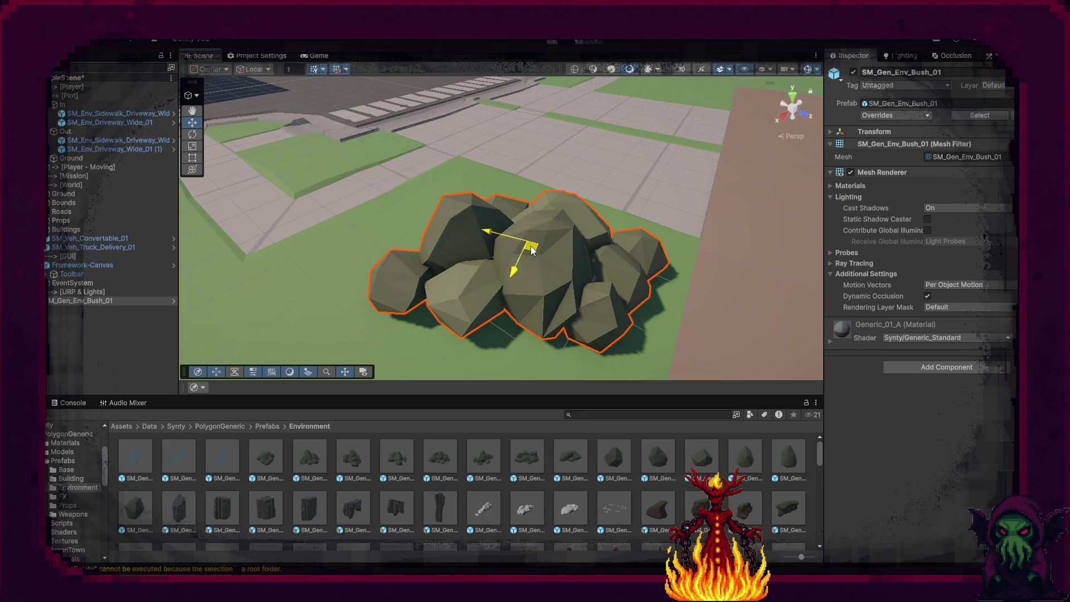
pyautogui.moveTo(533, 251); pyautogui.dragTo(492, 231)
pyautogui.scroll(-10, 714, 258)
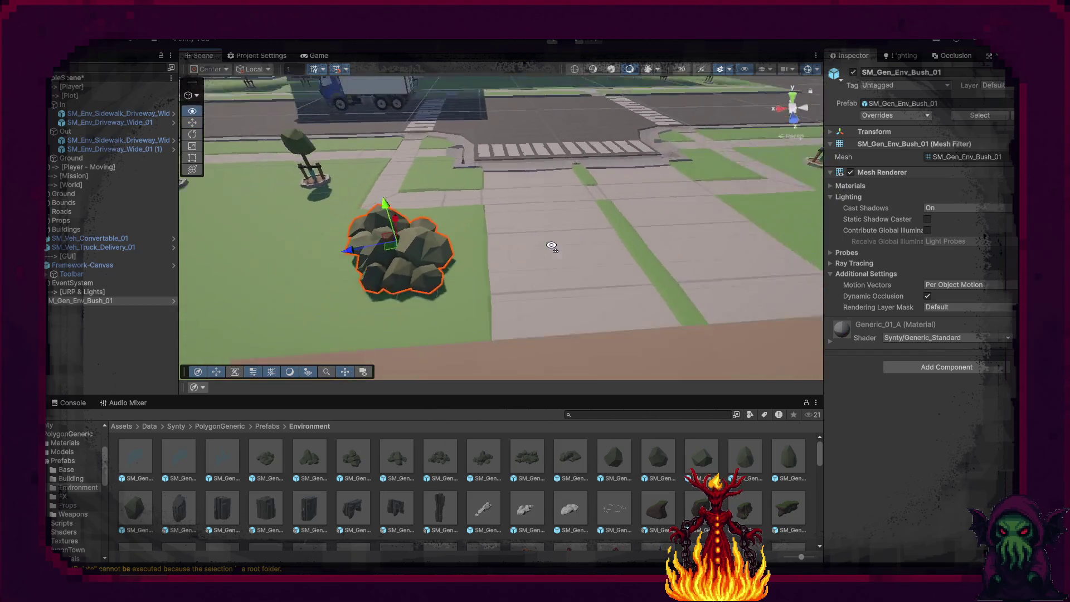
# Duplicate the bush onto the lawn right of the path, then drop in a Cliff_Arch_02 prefab.
pyautogui.hotkey('ctrl', 'd')
pyautogui.moveTo(421, 254)
pyautogui.mouseDown()
pyautogui.moveTo(728, 237)
pyautogui.moveTo(524, 262)
pyautogui.moveTo(616, 256)
pyautogui.mouseUp()
pyautogui.press('e')
pyautogui.press('w')
pyautogui.moveTo(717, 232); pyautogui.dragTo(731, 225)
pyautogui.moveTo(711, 296)
pyautogui.mouseDown()
pyautogui.moveTo(547, 282)
pyautogui.moveTo(617, 282)
pyautogui.moveTo(626, 269)
pyautogui.moveTo(658, 282)
pyautogui.mouseUp()
pyautogui.moveTo(396, 508); pyautogui.dragTo(737, 264)
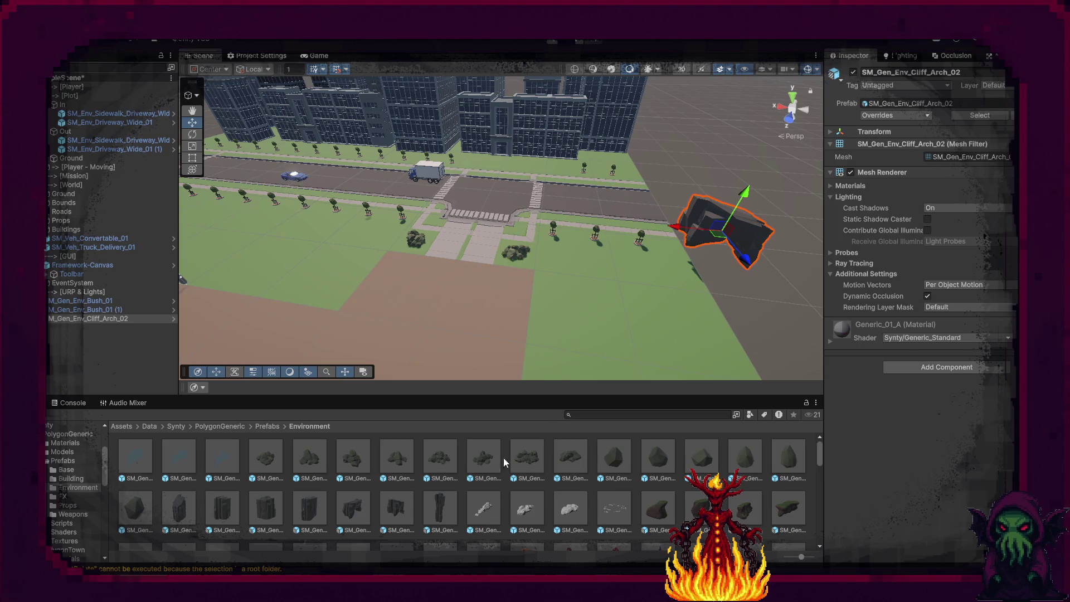
# Delete the Cliff_Arch_02 arch and a trial Cliff_04 rock, then save the scene.
pyautogui.press('Delete')
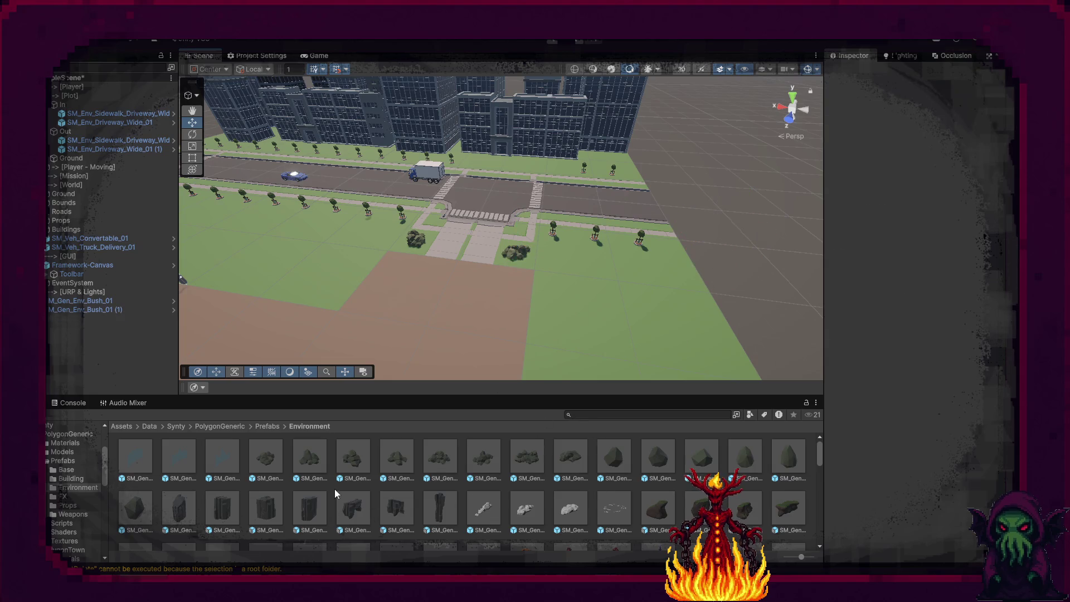
pyautogui.moveTo(462, 399)
pyautogui.mouseDown()
pyautogui.moveTo(747, 249)
pyautogui.moveTo(730, 258)
pyautogui.mouseUp()
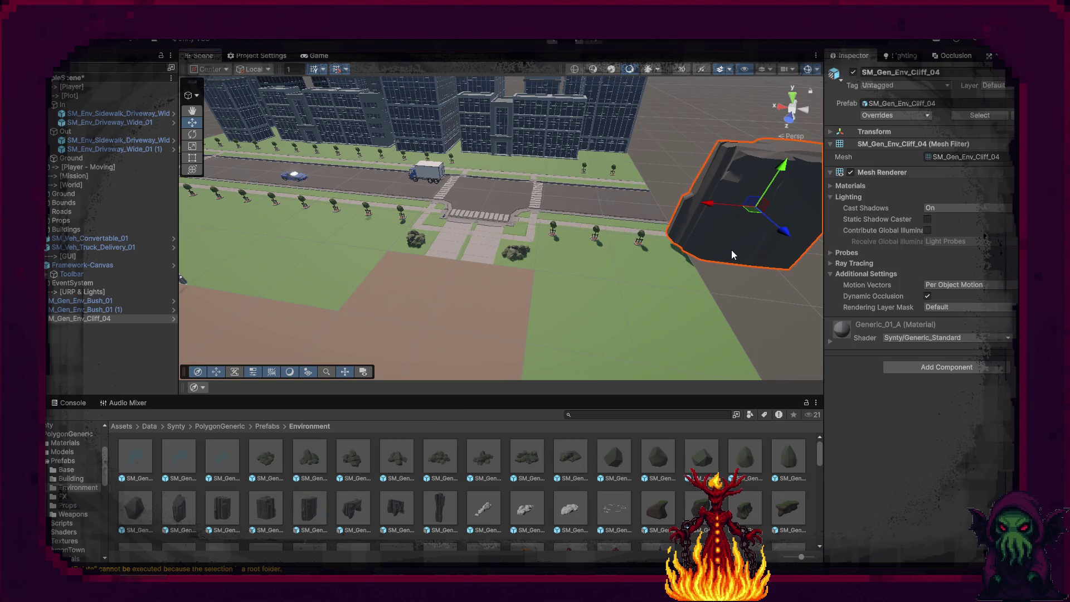
pyautogui.press('Delete')
pyautogui.scroll(-3, 538, 494)
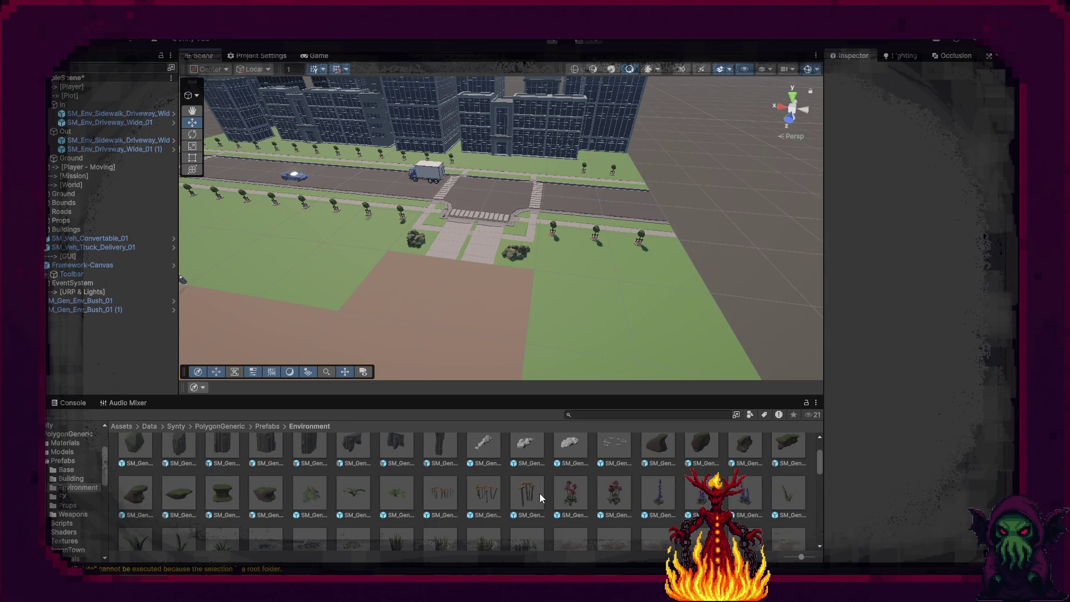
pyautogui.scroll(-2, 601, 504)
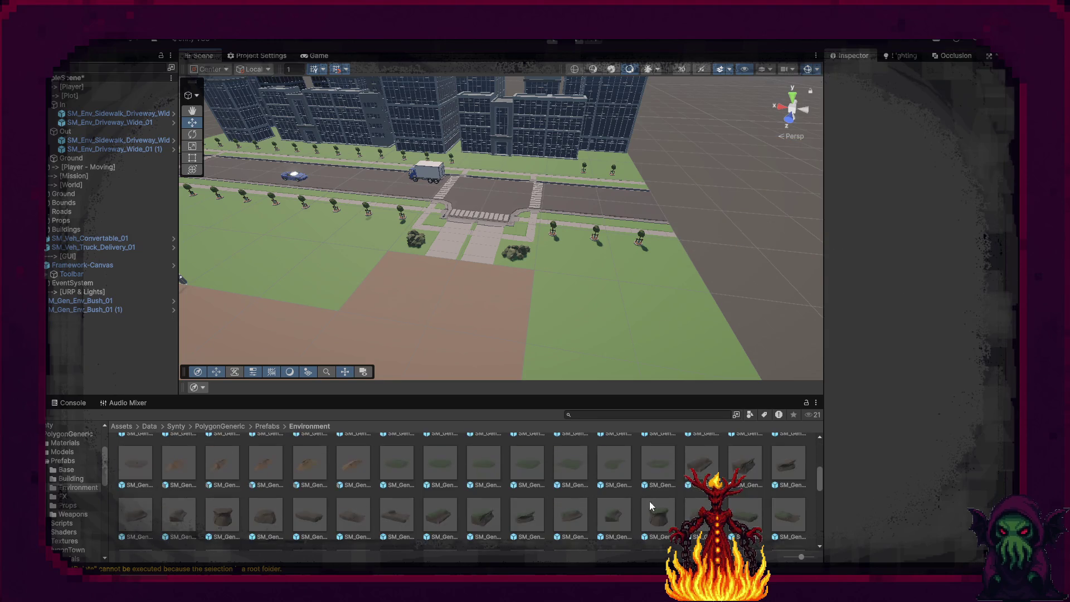
pyautogui.scroll(3, 686, 491)
pyautogui.hotkey('ctrl', 's')
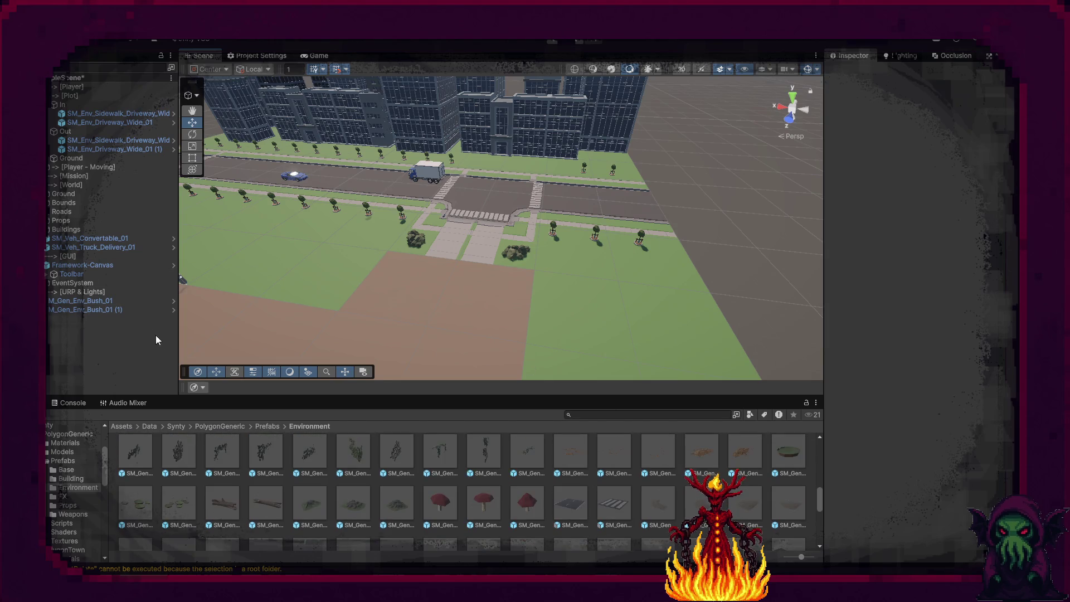
pyautogui.keyDown('shift'); pyautogui.click(102, 309); pyautogui.keyUp('shift')
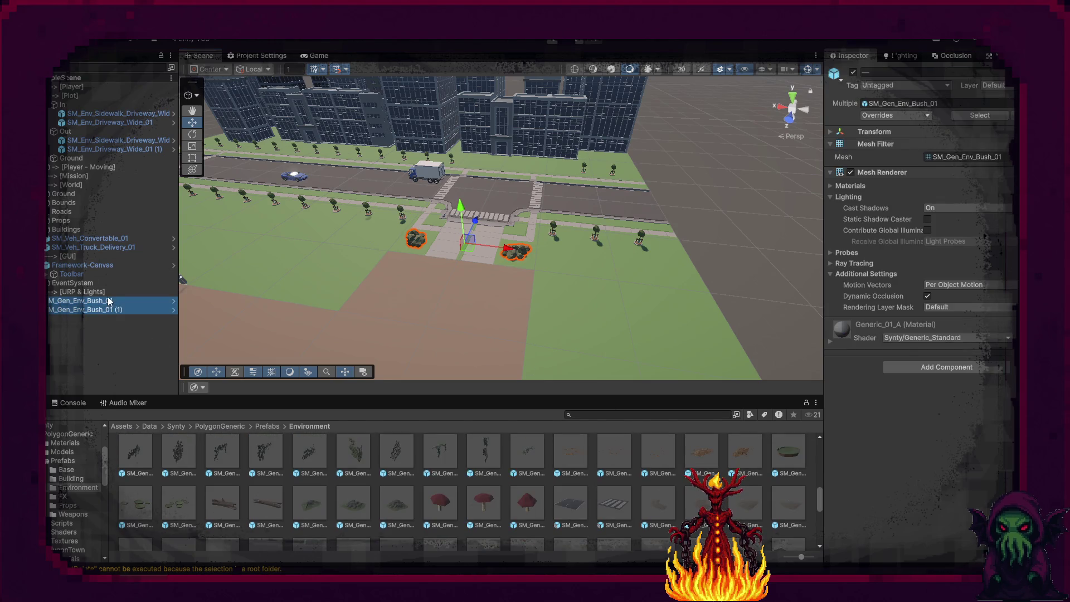
# Move both bush rows under [World], collapse the Out and In groups, and save the scene.
pyautogui.moveTo(173, 249)
pyautogui.mouseDown()
pyautogui.moveTo(125, 183)
pyautogui.moveTo(74, 193)
pyautogui.mouseUp()
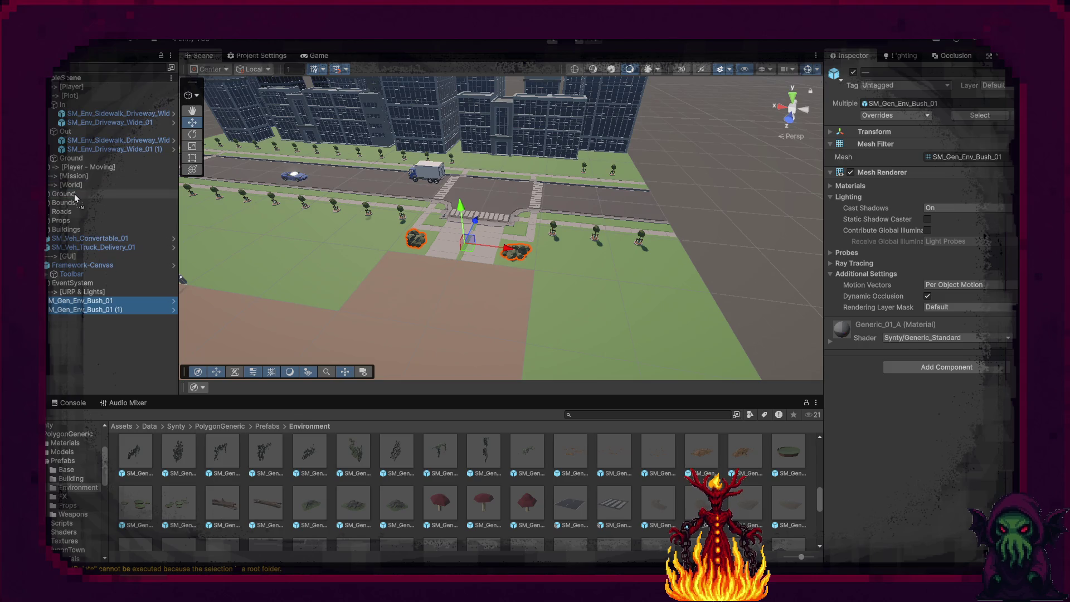
pyautogui.click(49, 132)
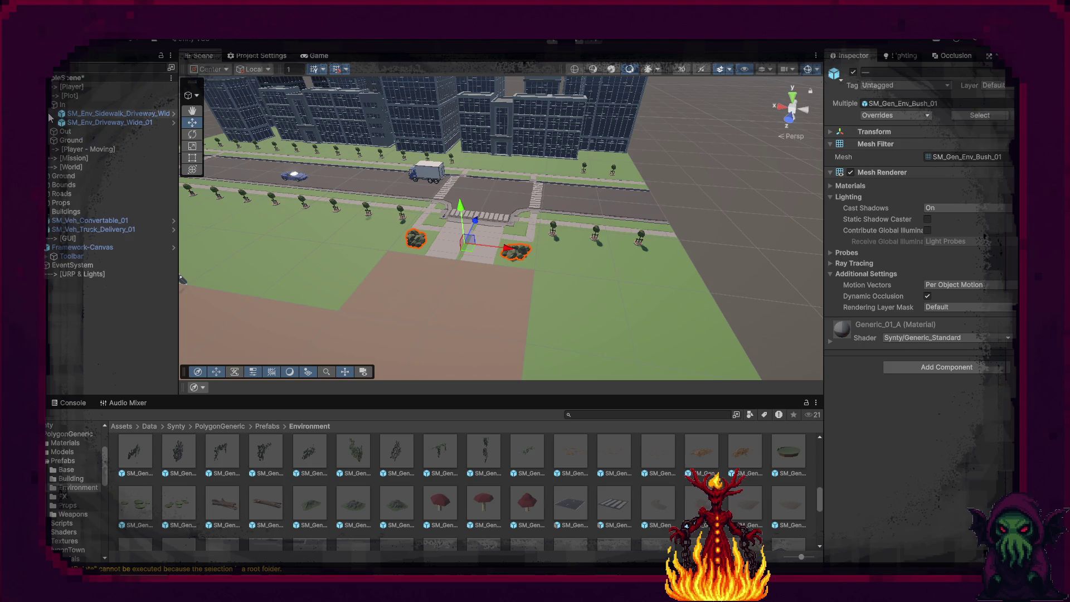
pyautogui.click(49, 105)
pyautogui.hotkey('ctrl', 's')
# Collapse the Framework-Canvas and [World] groups, deselect the bushes, and drop to a low view of the plot.
pyautogui.click(49, 229)
pyautogui.click(48, 149)
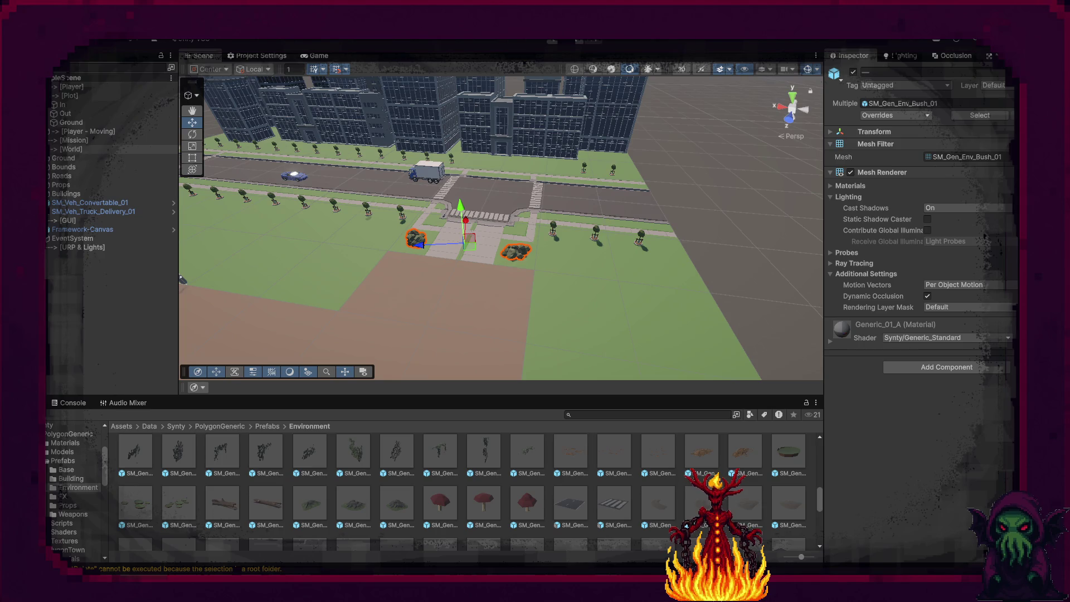
pyautogui.click(704, 215)
pyautogui.moveTo(716, 216)
pyautogui.mouseDown()
pyautogui.moveTo(325, 184)
pyautogui.moveTo(144, 184)
pyautogui.moveTo(602, 164)
pyautogui.mouseUp()
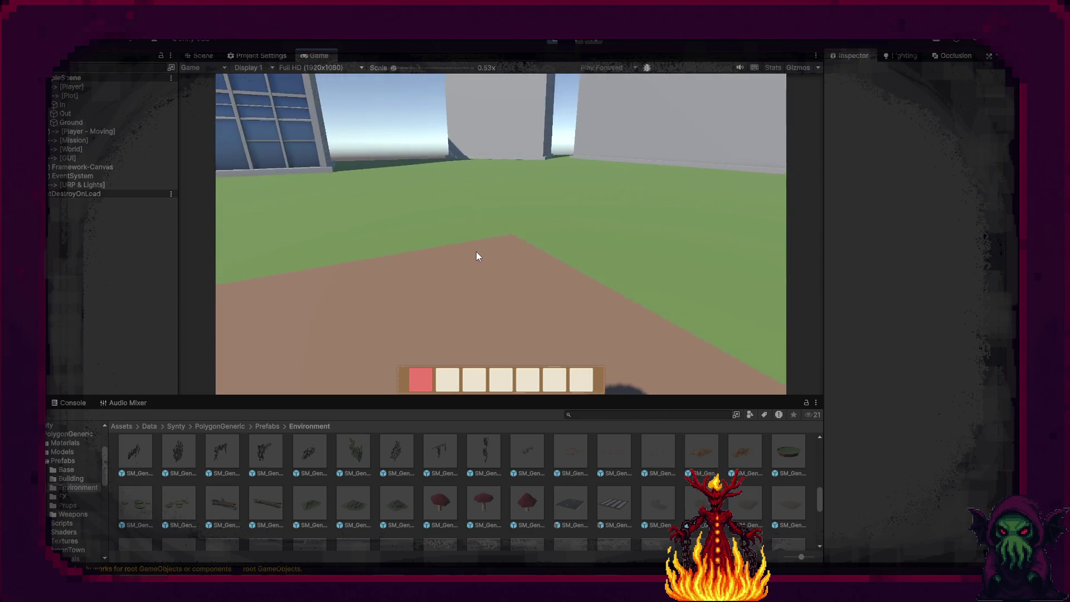
pyautogui.press('a')
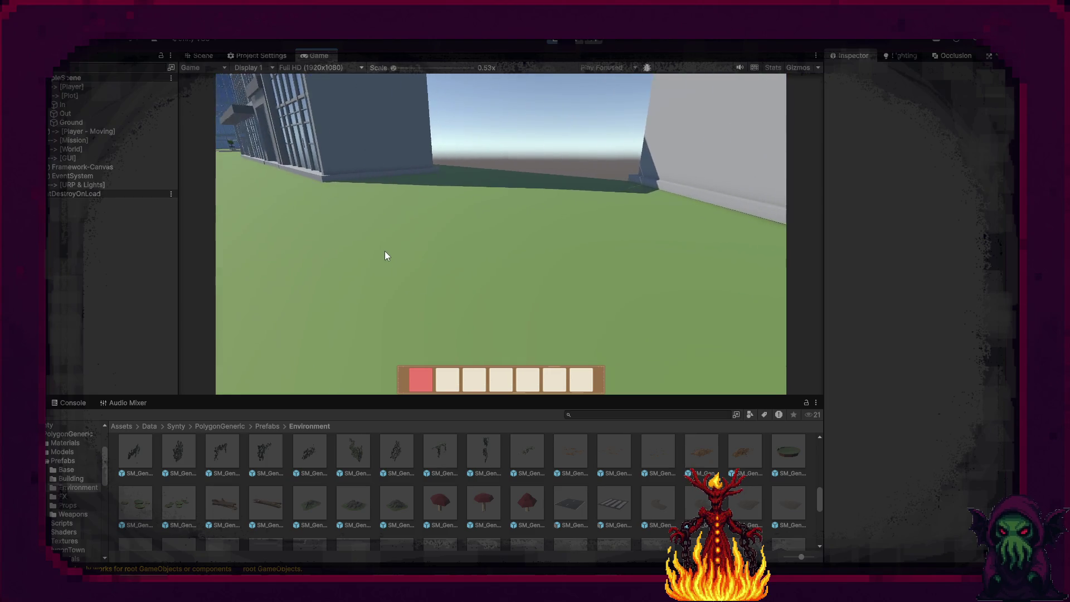
pyautogui.press('a')
pyautogui.press('a')
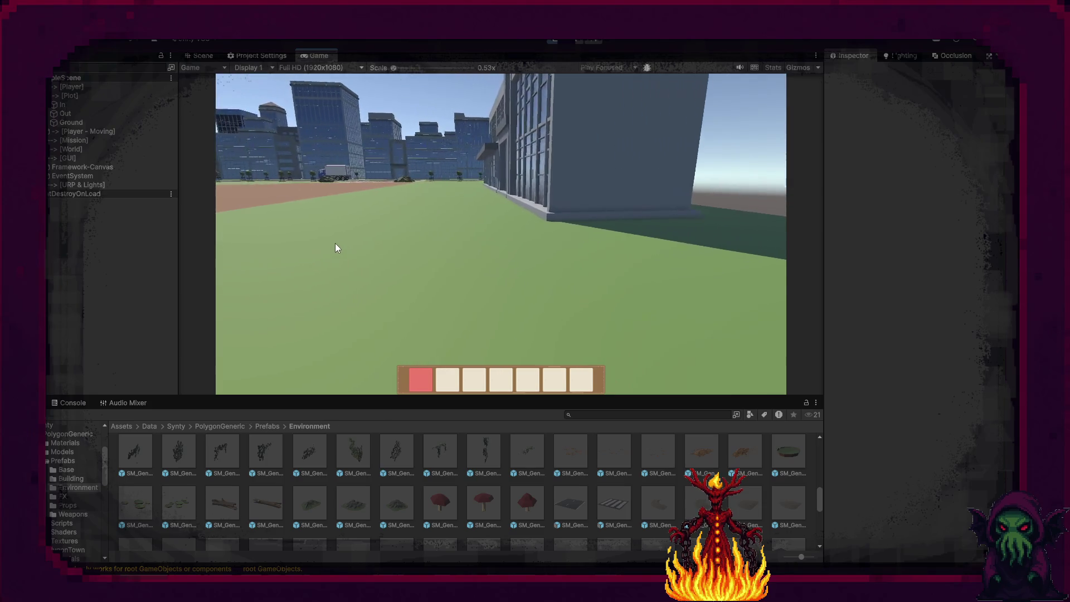
pyautogui.press('a')
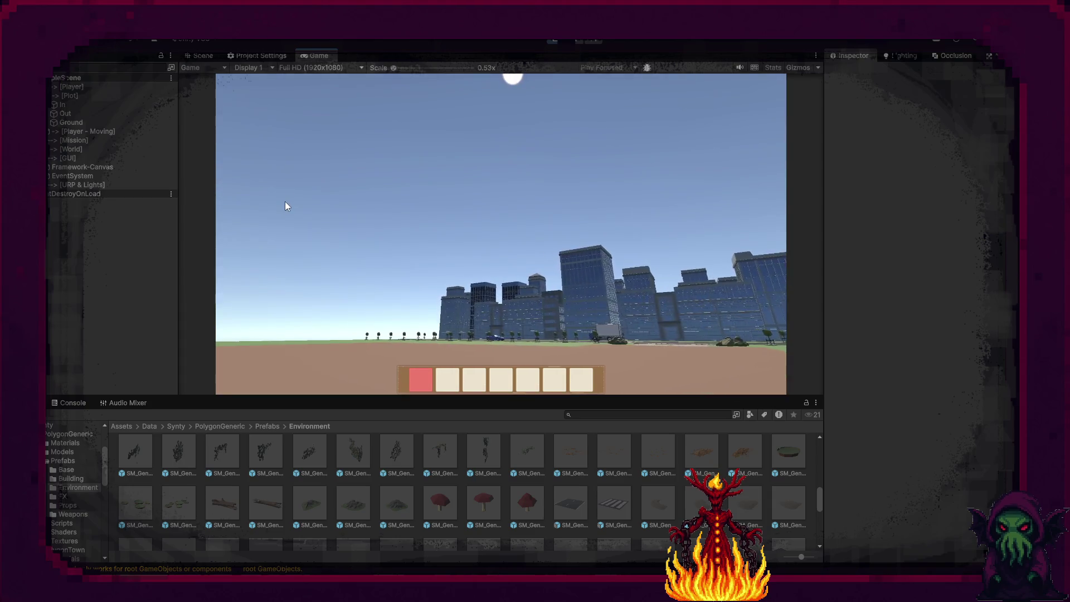
pyautogui.moveTo(290, 232)
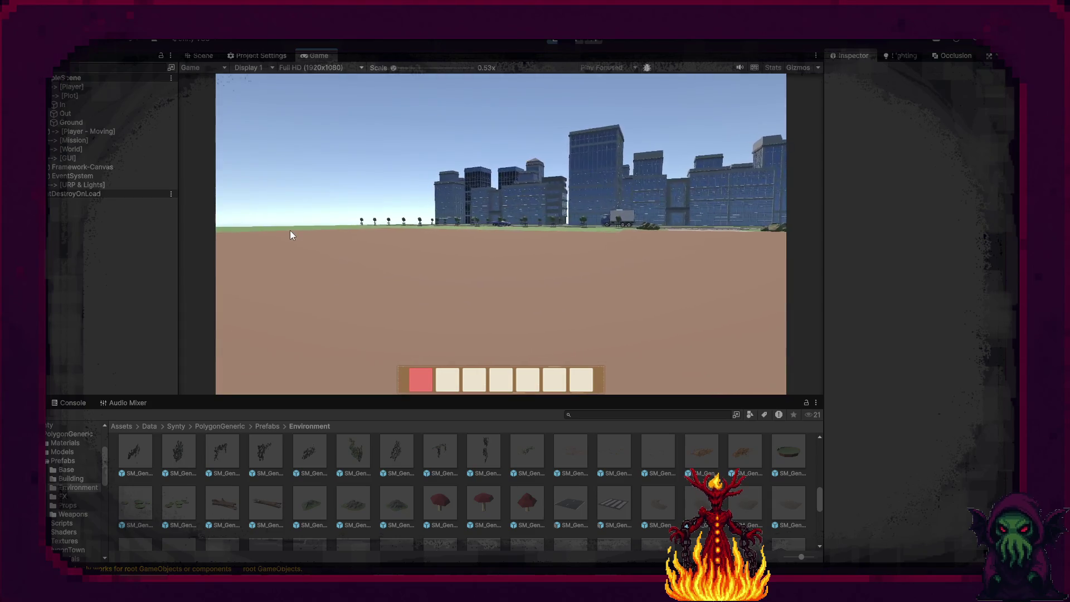
pyautogui.moveTo(402, 175)
pyautogui.click(552, 40)
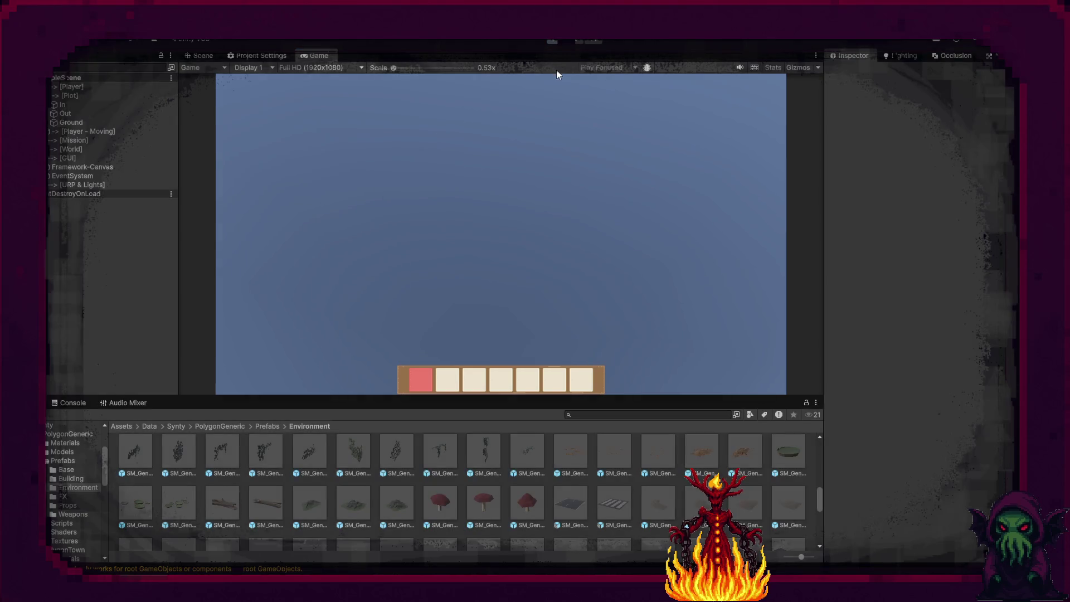